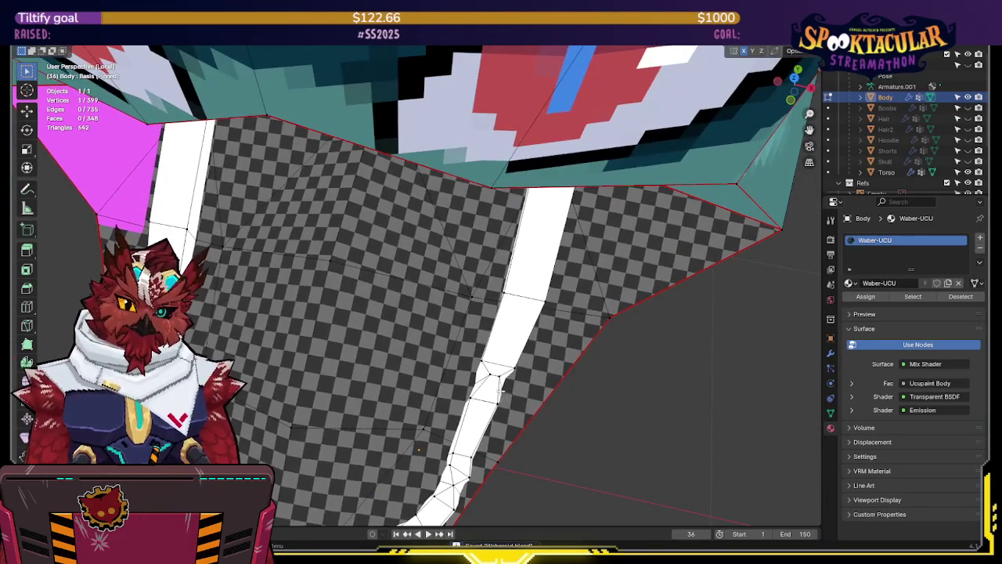
- Narrow the selected lower-teeth vertices along X, checking them in wireframe view
{"action": "key", "text": "shift+z"}
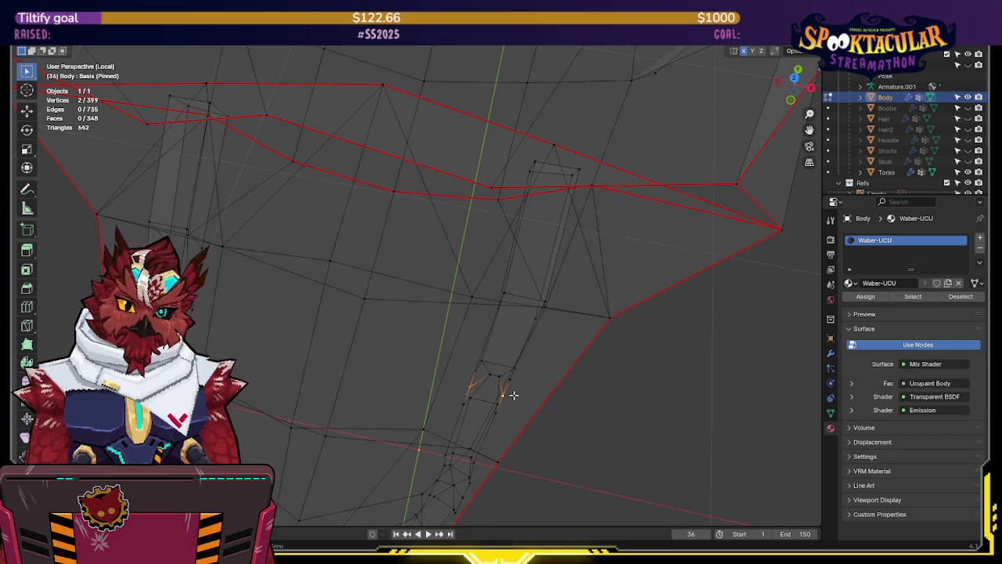
{"action": "key", "text": "shift+s"}
{"action": "key", "text": "Escape"}
{"action": "key", "text": "s"}
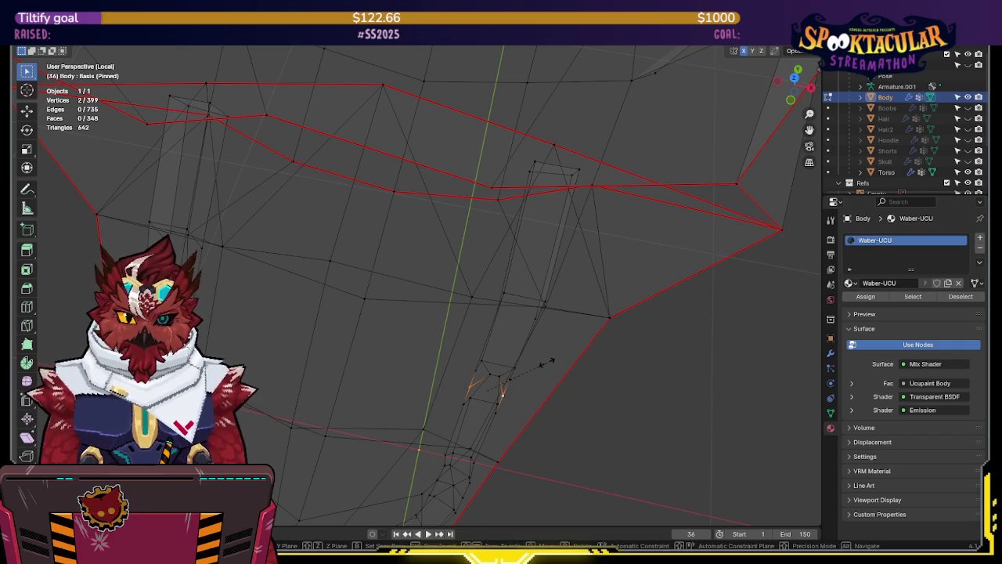
{"action": "key", "text": "x"}
{"action": "key", "text": "Escape"}
{"action": "key", "text": "shift+z"}
{"action": "scroll", "coordinate": [545, 389], "scroll_direction": "down", "scroll_amount": 2}
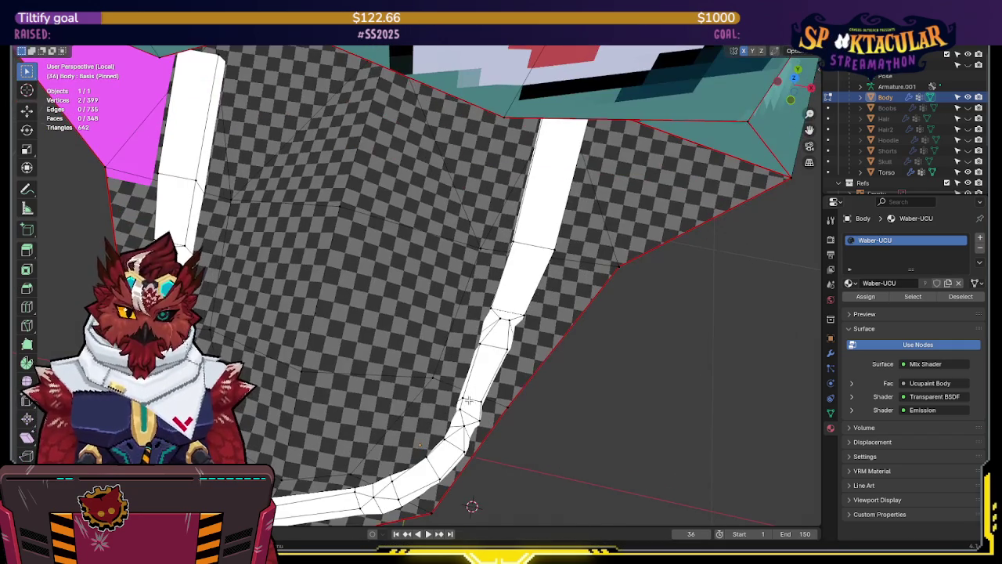
{"action": "key", "text": "shift+z"}
{"action": "key", "text": "shift+z"}
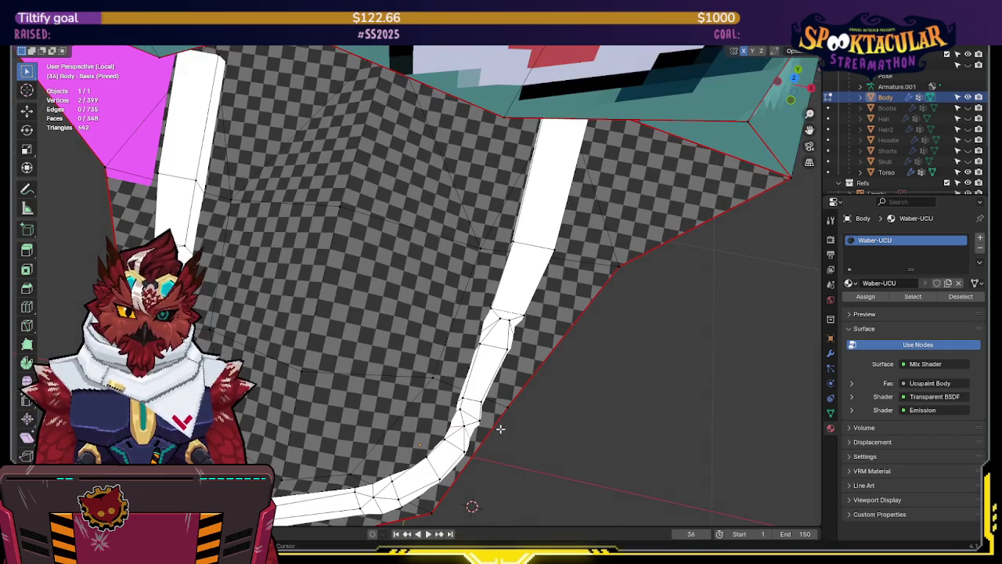
{"action": "key", "text": "g"}
{"action": "key", "text": "Escape"}
{"action": "key", "text": "s"}
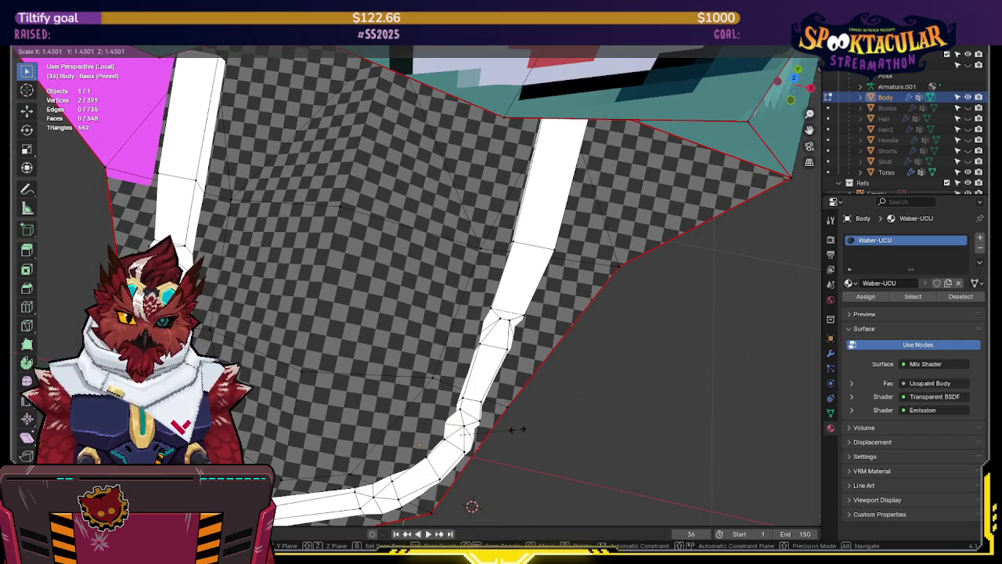
{"action": "mouse_move", "coordinate": [513, 429]}
{"action": "middle_mouse_down", "text": "shift"}
{"action": "mouse_move", "coordinate": [509, 349]}
{"action": "mouse_move", "coordinate": [471, 293]}
{"action": "middle_mouse_up", "text": "shift"}
{"action": "left_click", "coordinate": [509, 349]}
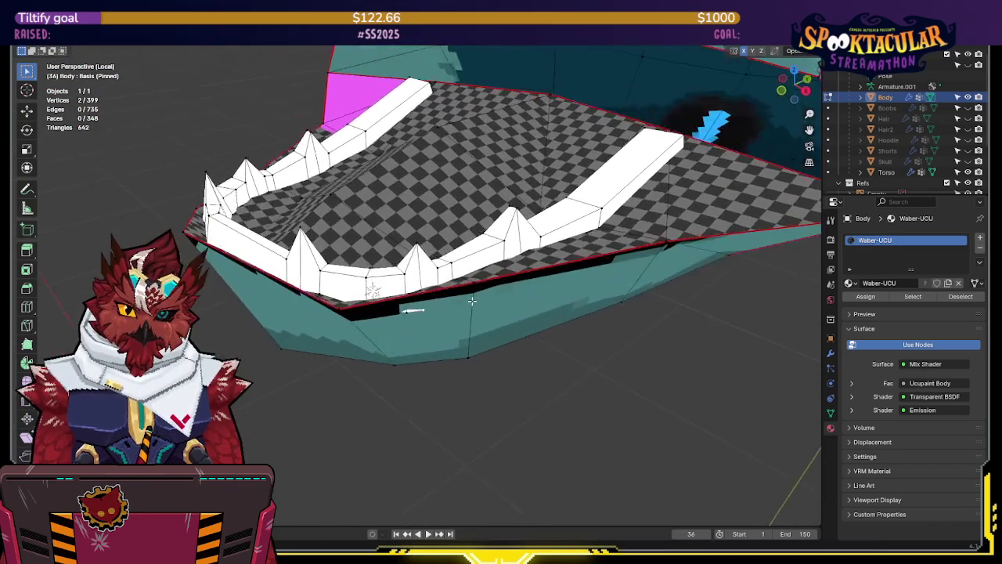
- Move teeth-row vertices straight up or down along Z so the tooth points sit cleanly
{"action": "key", "text": "g"}
{"action": "key", "text": "z"}
{"action": "left_click", "coordinate": [419, 298]}
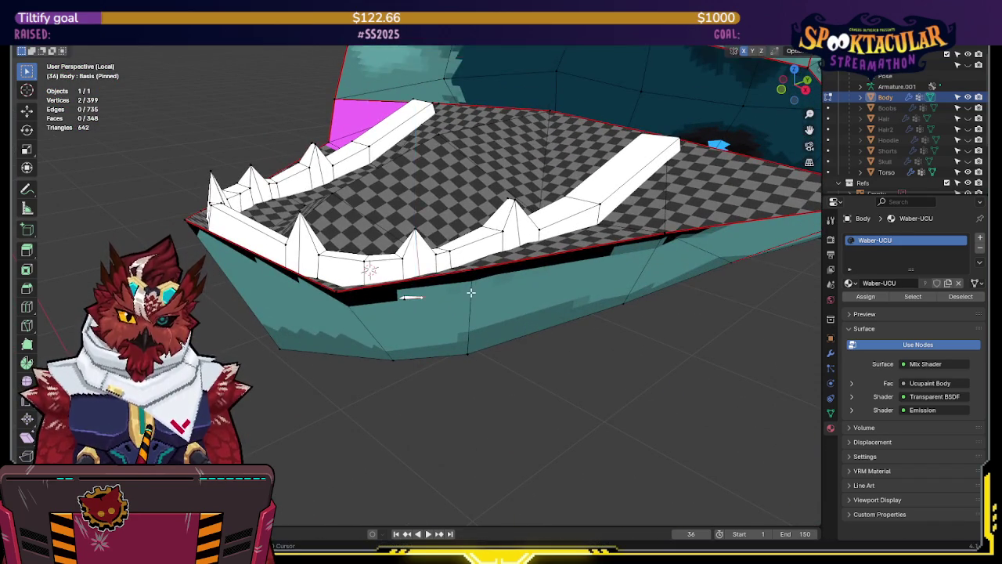
{"action": "key", "text": "shift+z"}
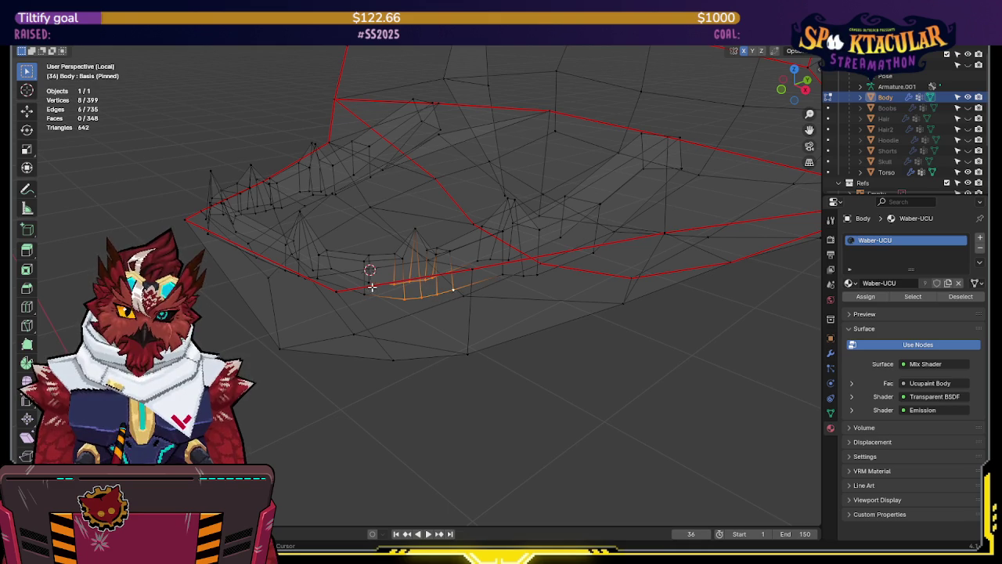
{"action": "key", "text": "g"}
{"action": "key", "text": "z"}
{"action": "left_click", "coordinate": [456, 287]}
{"action": "key", "text": "shift+z"}
{"action": "key", "text": "g"}
{"action": "key", "text": "z"}
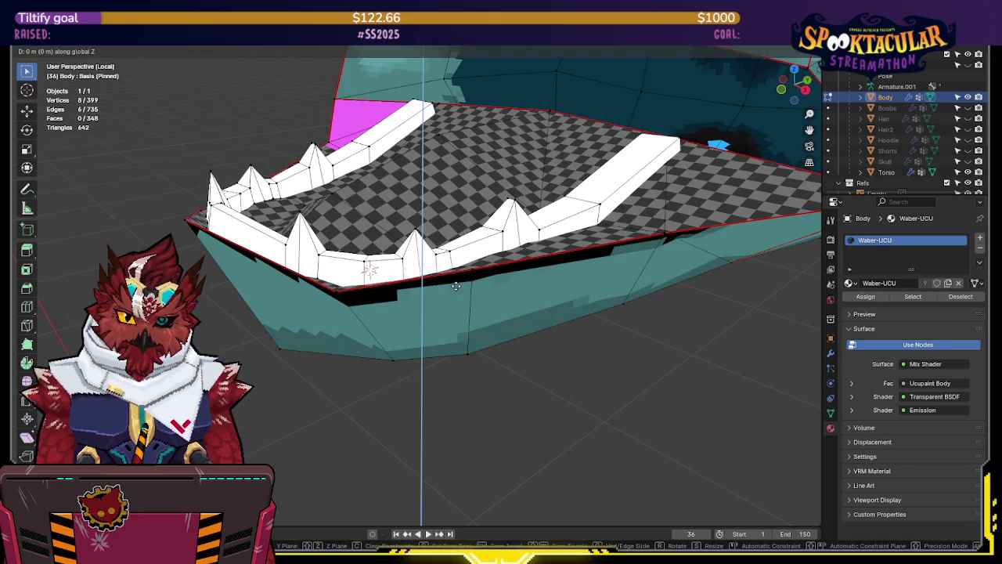
{"action": "left_click", "coordinate": [455, 329]}
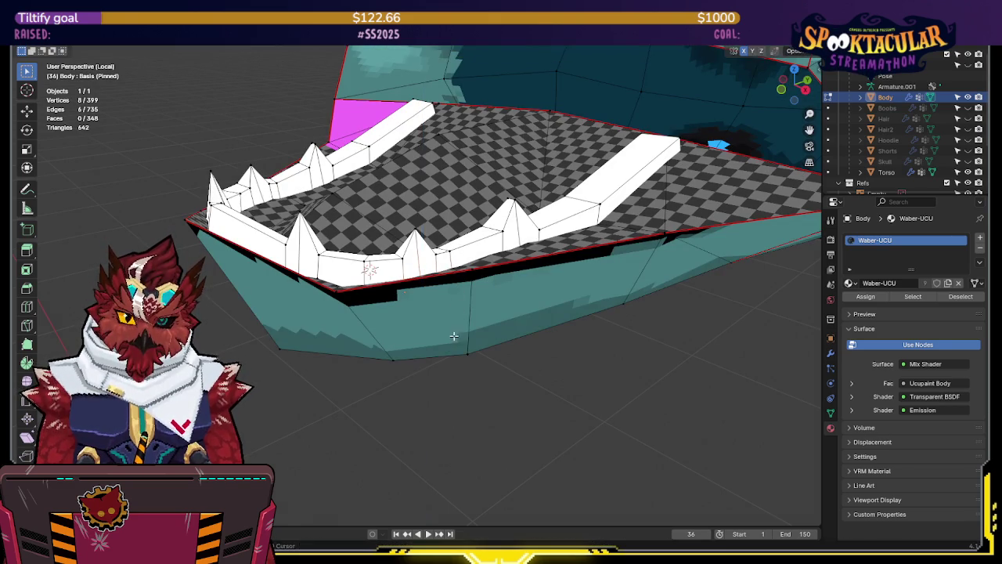
- Nudge another tooth-rim vertex about 0.002 m along Z, then save the file
{"action": "key", "text": "shift+z"}
{"action": "left_click", "coordinate": [385, 293]}
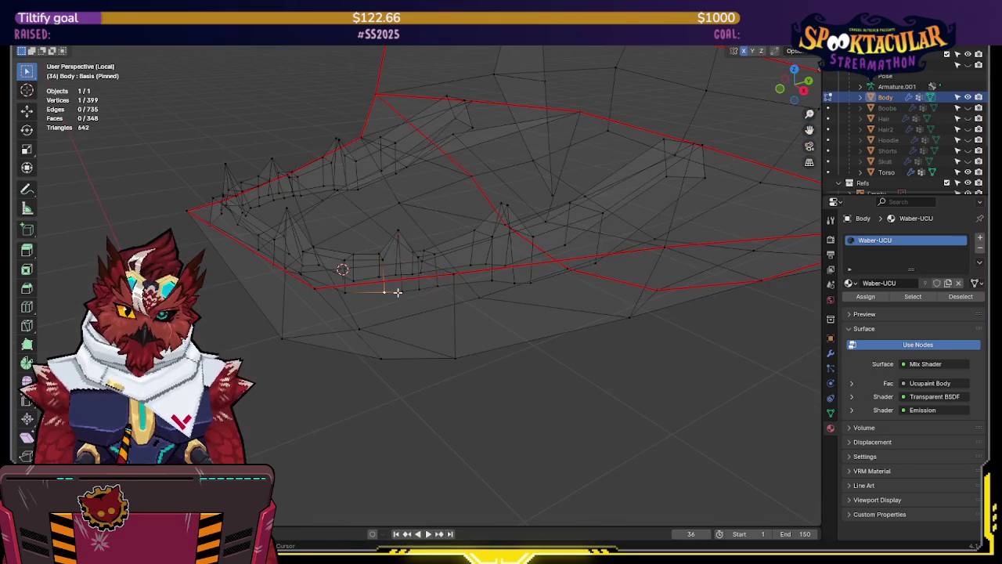
{"action": "key", "text": "shift+z"}
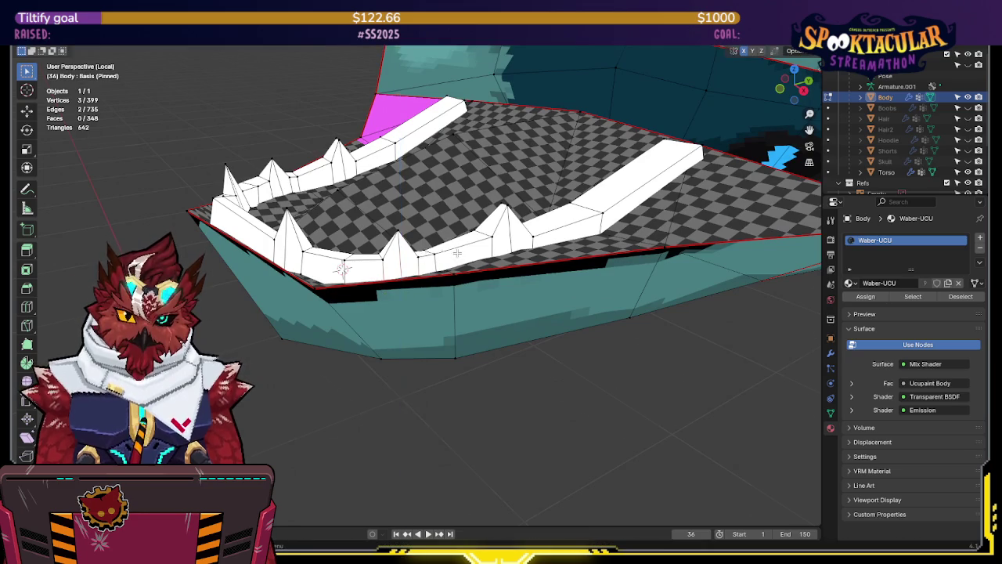
{"action": "key", "text": "shift+z"}
{"action": "middle_click_drag", "start_coordinate": [417, 289], "coordinate": [480, 253]}
{"action": "left_click", "coordinate": [485, 251]}
{"action": "key", "text": "g"}
{"action": "key", "text": "z"}
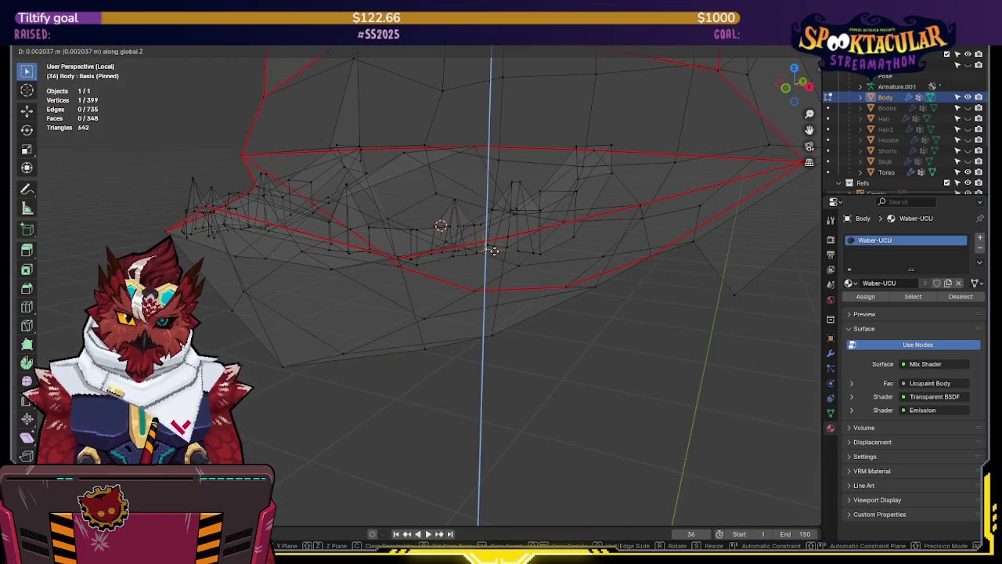
{"action": "left_click", "coordinate": [493, 254]}
{"action": "key", "text": "shift+z"}
{"action": "mouse_move", "coordinate": [530, 233]}
{"action": "middle_mouse_down"}
{"action": "mouse_move", "coordinate": [532, 297]}
{"action": "mouse_move", "coordinate": [506, 326]}
{"action": "mouse_move", "coordinate": [509, 307]}
{"action": "mouse_move", "coordinate": [548, 302]}
{"action": "mouse_move", "coordinate": [569, 271]}
{"action": "mouse_move", "coordinate": [512, 311]}
{"action": "mouse_move", "coordinate": [530, 326]}
{"action": "mouse_move", "coordinate": [523, 335]}
{"action": "middle_mouse_up"}
{"action": "key", "text": "ctrl+s"}
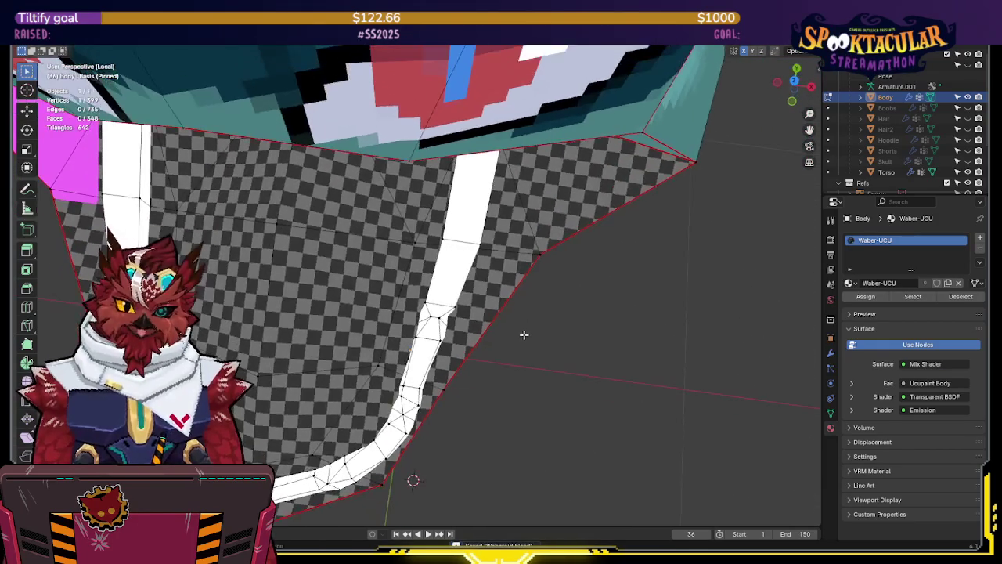
- Adjust the teeth vertices' heights with vertical Z moves, checking in wireframe and solid views
{"action": "key", "text": "shift+z"}
{"action": "mouse_move", "coordinate": [425, 304]}
{"action": "middle_mouse_down"}
{"action": "mouse_move", "coordinate": [571, 208]}
{"action": "mouse_move", "coordinate": [434, 322]}
{"action": "middle_mouse_up"}
{"action": "key", "text": "g"}
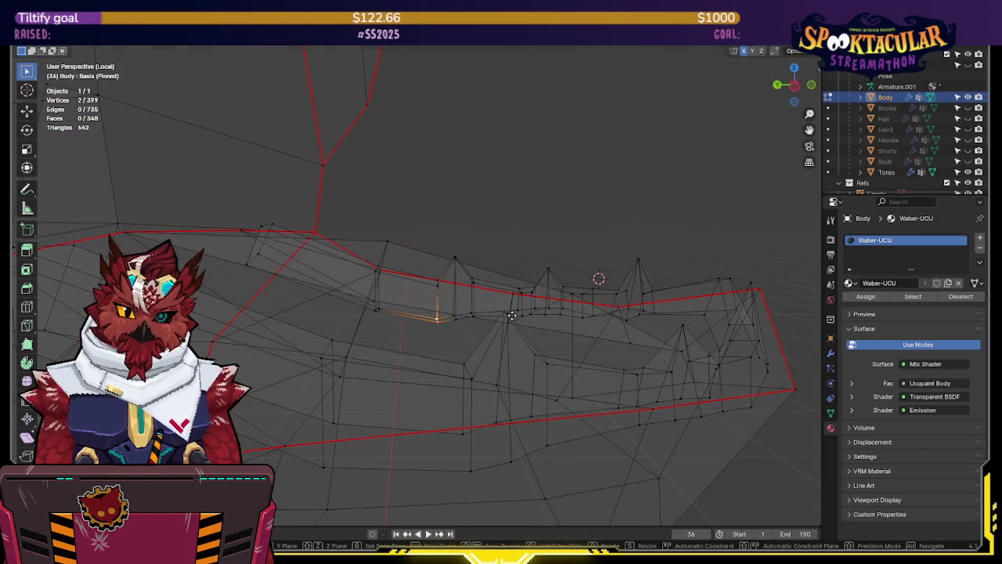
{"action": "key", "text": "z"}
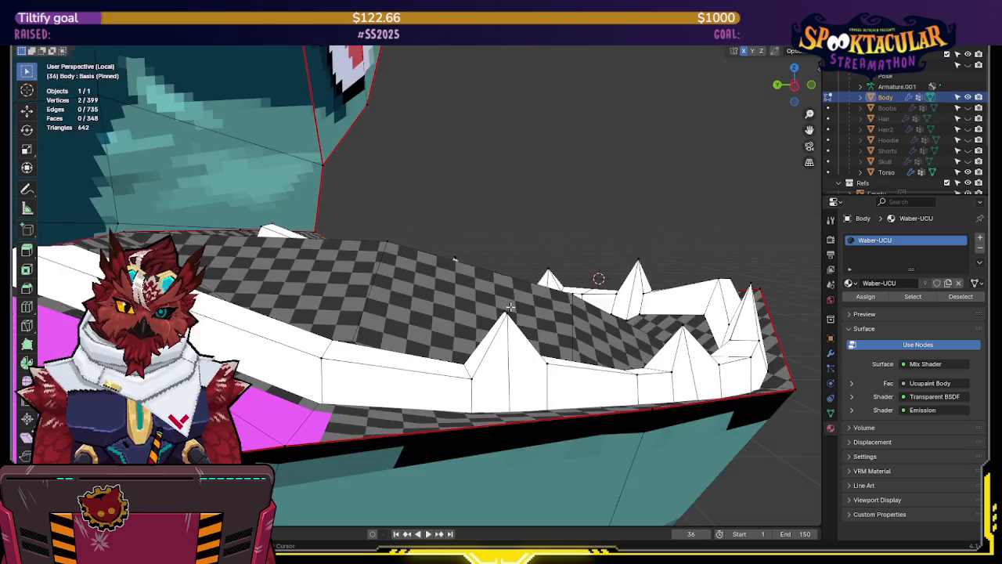
{"action": "middle_click_drag", "start_coordinate": [511, 302], "coordinate": [483, 309]}
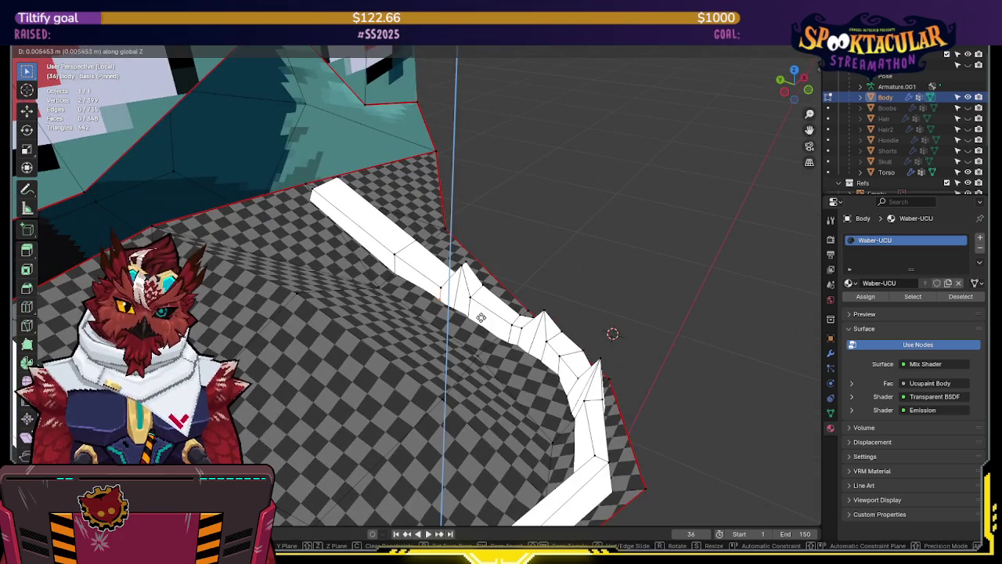
{"action": "left_click", "coordinate": [479, 319]}
{"action": "key", "text": "shift+z"}
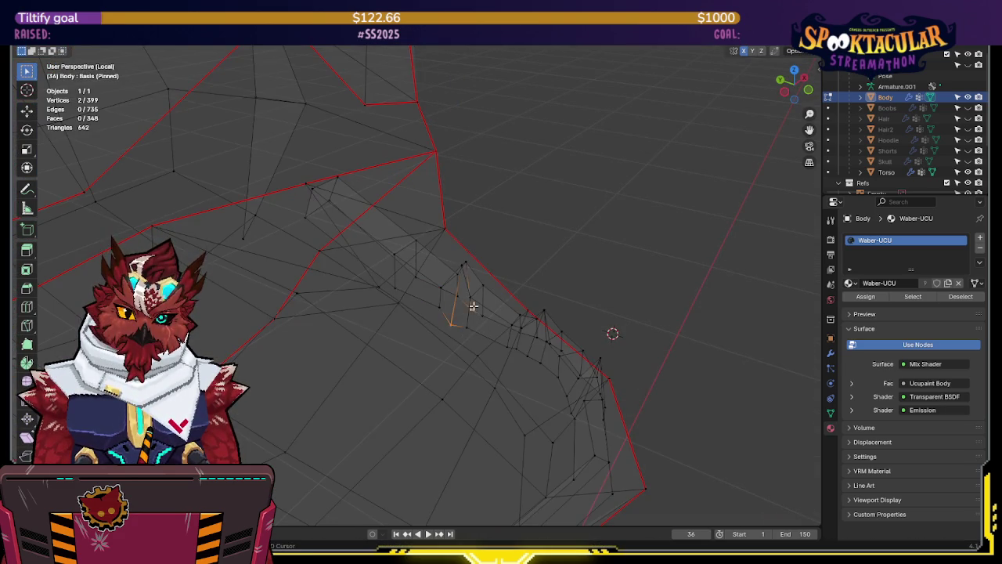
{"action": "key", "text": "shift+z"}
{"action": "middle_click_drag", "start_coordinate": [473, 305], "coordinate": [415, 157]}
{"action": "key", "text": "g"}
{"action": "key", "text": "z"}
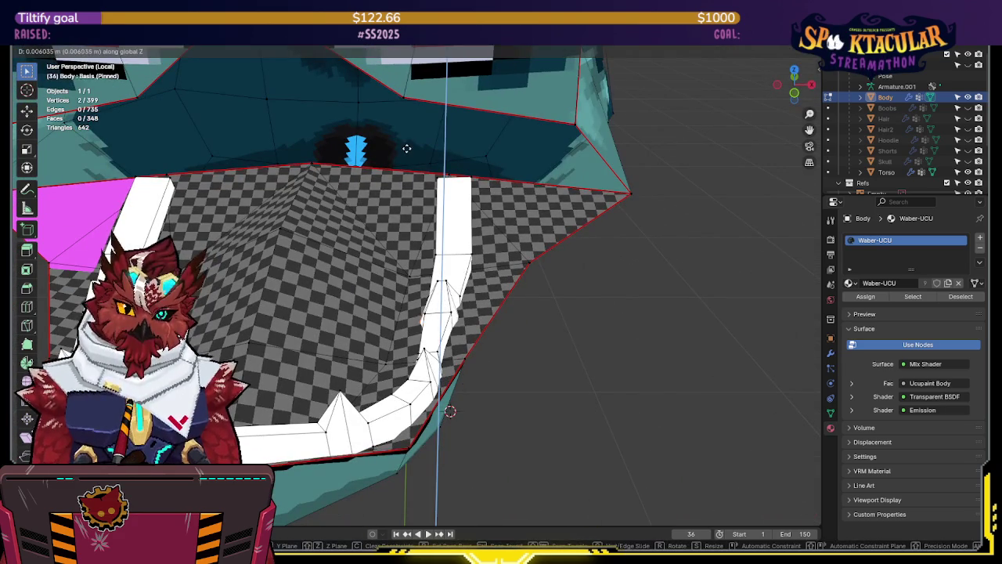
{"action": "left_click", "coordinate": [408, 216]}
- Make a final vertical tweak to the teeth vertices and inspect the finished fangs
{"action": "mouse_move", "coordinate": [408, 217]}
{"action": "middle_mouse_down"}
{"action": "mouse_move", "coordinate": [411, 346]}
{"action": "mouse_move", "coordinate": [436, 313]}
{"action": "middle_mouse_up"}
{"action": "key", "text": "shift+z"}
{"action": "key", "text": "shift+z"}
{"action": "key", "text": "shift+z"}
{"action": "key", "text": "g"}
{"action": "key", "text": "z"}
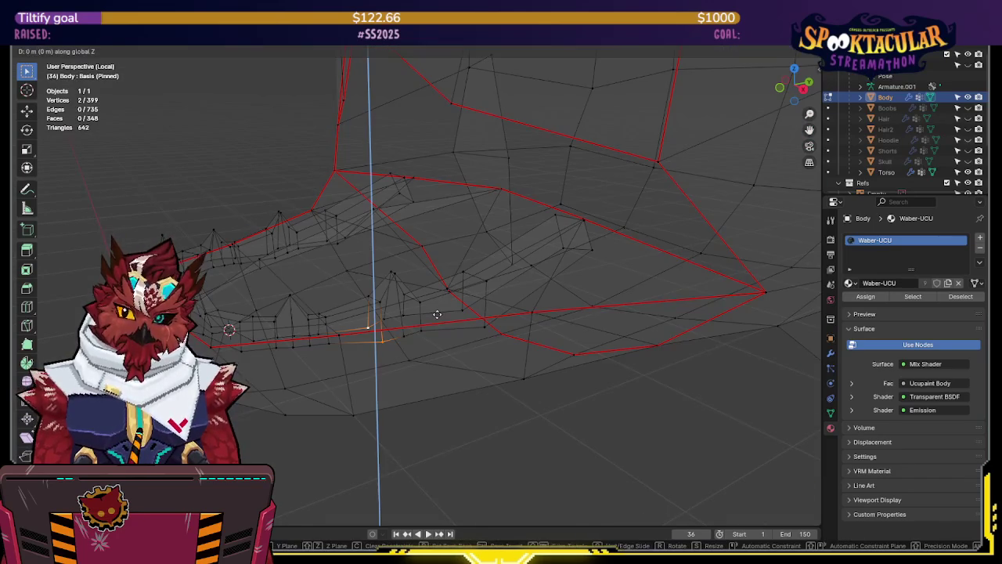
{"action": "left_click", "coordinate": [435, 262]}
{"action": "key", "text": "shift+z"}
{"action": "mouse_move", "coordinate": [434, 263]}
{"action": "middle_mouse_down"}
{"action": "mouse_move", "coordinate": [436, 305]}
{"action": "mouse_move", "coordinate": [474, 269]}
{"action": "middle_mouse_up"}
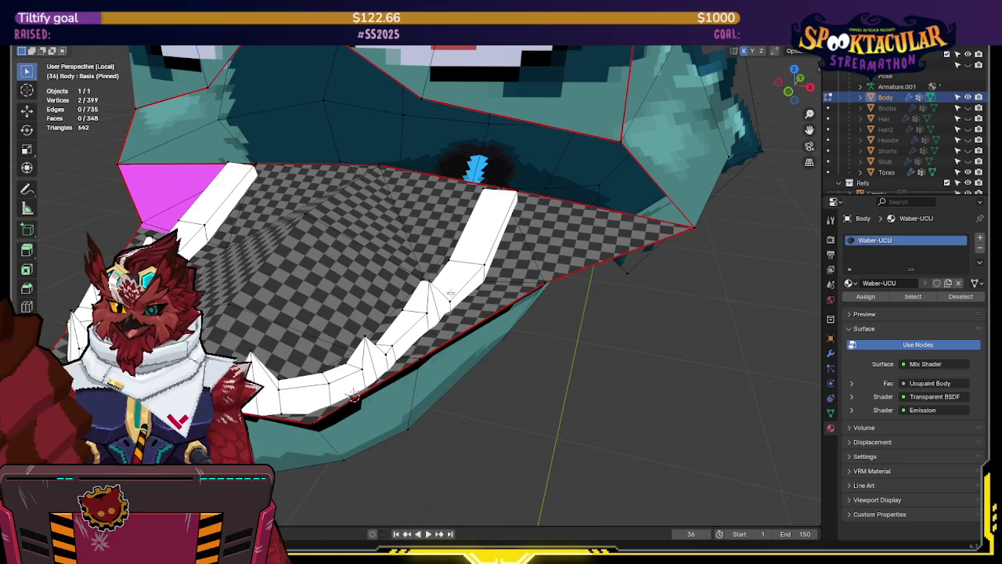
- Return to Object Mode and show the head's shape keys in the Object Data properties
{"action": "mouse_move", "coordinate": [472, 257]}
{"action": "middle_mouse_down"}
{"action": "mouse_move", "coordinate": [555, 310]}
{"action": "mouse_move", "coordinate": [501, 297]}
{"action": "mouse_move", "coordinate": [525, 282]}
{"action": "mouse_move", "coordinate": [517, 264]}
{"action": "mouse_move", "coordinate": [468, 232]}
{"action": "mouse_move", "coordinate": [526, 216]}
{"action": "mouse_move", "coordinate": [534, 251]}
{"action": "mouse_move", "coordinate": [589, 243]}
{"action": "mouse_move", "coordinate": [555, 286]}
{"action": "mouse_move", "coordinate": [532, 293]}
{"action": "mouse_move", "coordinate": [526, 229]}
{"action": "mouse_move", "coordinate": [513, 218]}
{"action": "mouse_move", "coordinate": [568, 295]}
{"action": "middle_mouse_up"}
{"action": "key", "text": "ctrl+Tab"}
{"action": "left_click", "coordinate": [478, 262]}
{"action": "scroll", "coordinate": [471, 269], "scroll_direction": "down", "scroll_amount": 3}
{"action": "key", "text": "Tab"}
{"action": "key", "text": "Tab"}
{"action": "key", "text": "Tab"}
{"action": "key", "text": "Tab"}
{"action": "key", "text": "ctrl+Tab"}
{"action": "left_click", "coordinate": [547, 280]}
{"action": "left_click", "coordinate": [830, 413]}
{"action": "mouse_move", "coordinate": [782, 403]}
{"action": "middle_mouse_down"}
{"action": "mouse_move", "coordinate": [652, 358]}
{"action": "mouse_move", "coordinate": [479, 269]}
{"action": "middle_mouse_up"}
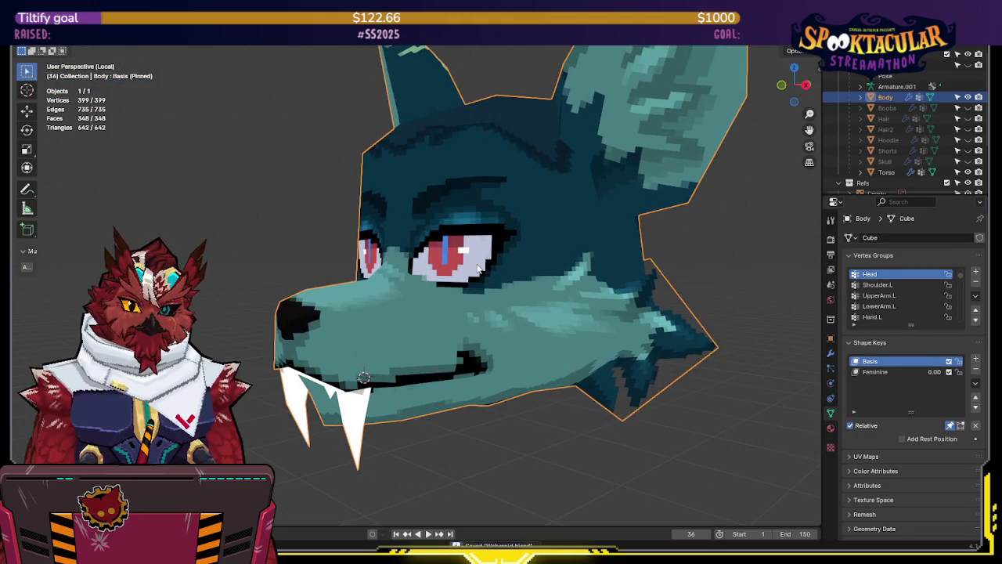
- In Scripting, load ARKIT-Shapekeys_Create.py and delete 'Basis' from its expression list
{"action": "left_click", "coordinate": [287, 280]}
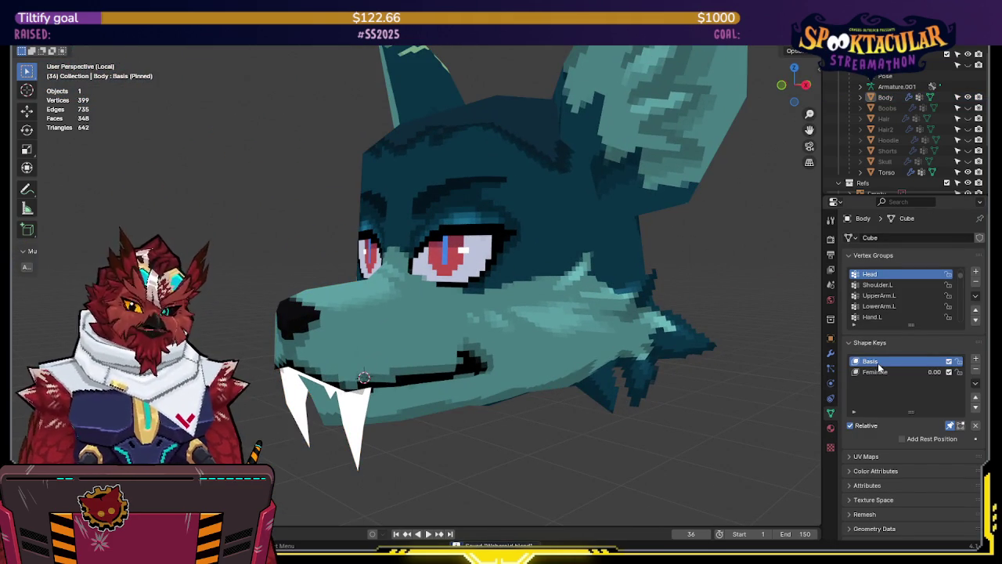
{"action": "key", "text": "ctrl+Page_Down"}
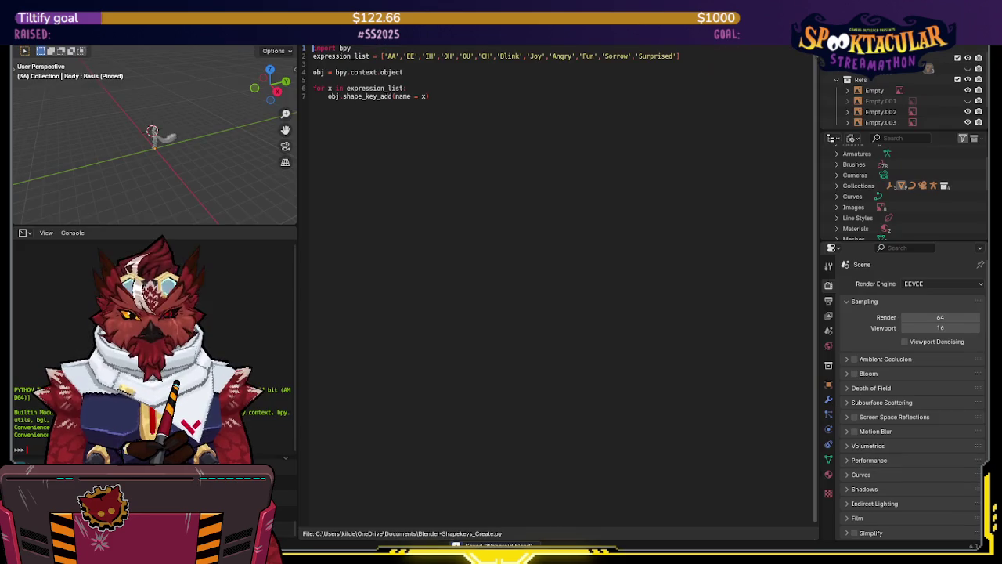
{"action": "left_click", "coordinate": [361, 39]}
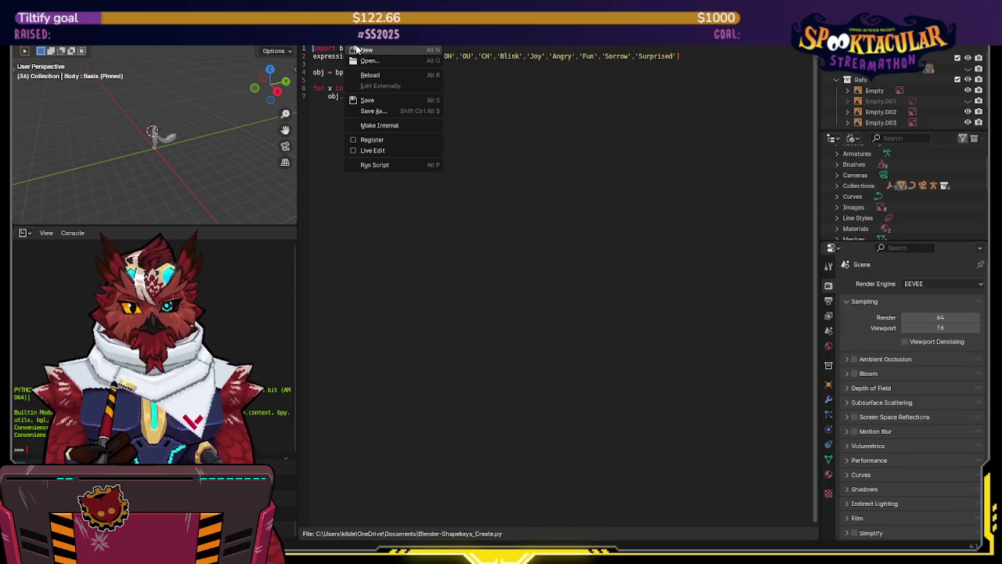
{"action": "left_click", "coordinate": [371, 75]}
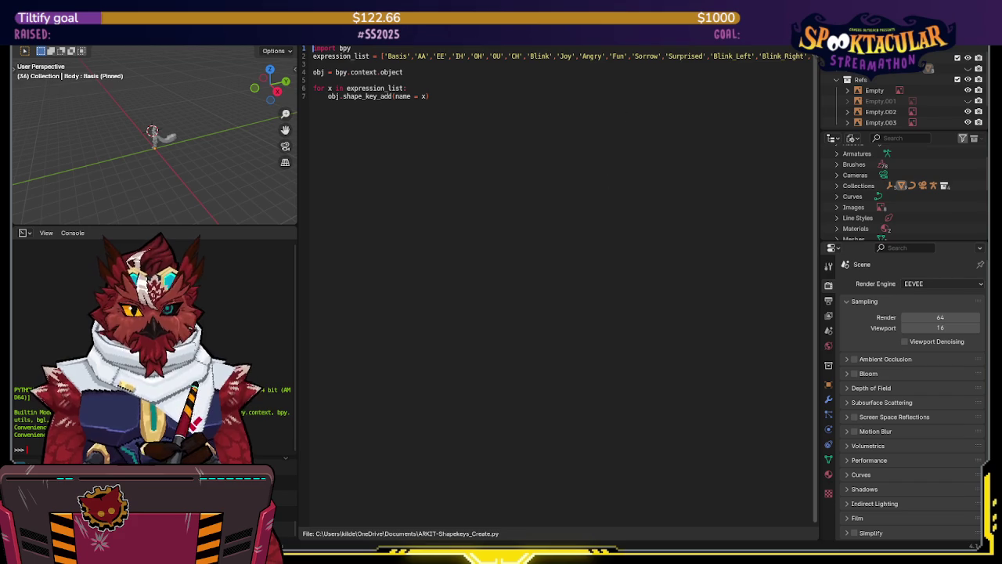
{"action": "left_click", "coordinate": [410, 56]}
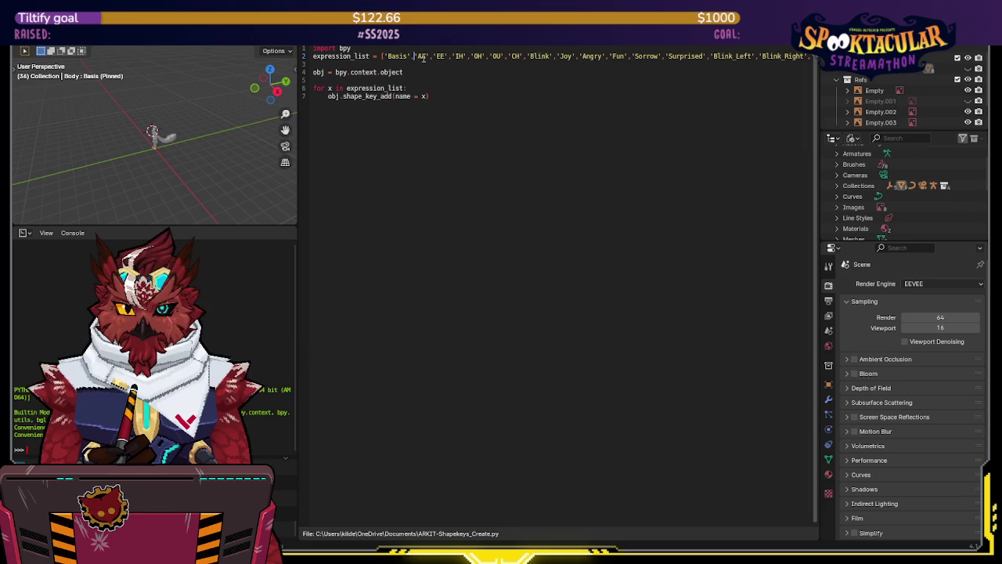
{"action": "key", "text": "BackSpace"}
{"action": "key", "text": "BackSpace"}
{"action": "key", "text": "BackSpace"}
{"action": "key", "text": "BackSpace"}
{"action": "key", "text": "BackSpace"}
{"action": "key", "text": "BackSpace"}
{"action": "key", "text": "BackSpace"}
{"action": "key", "text": "BackSpace"}
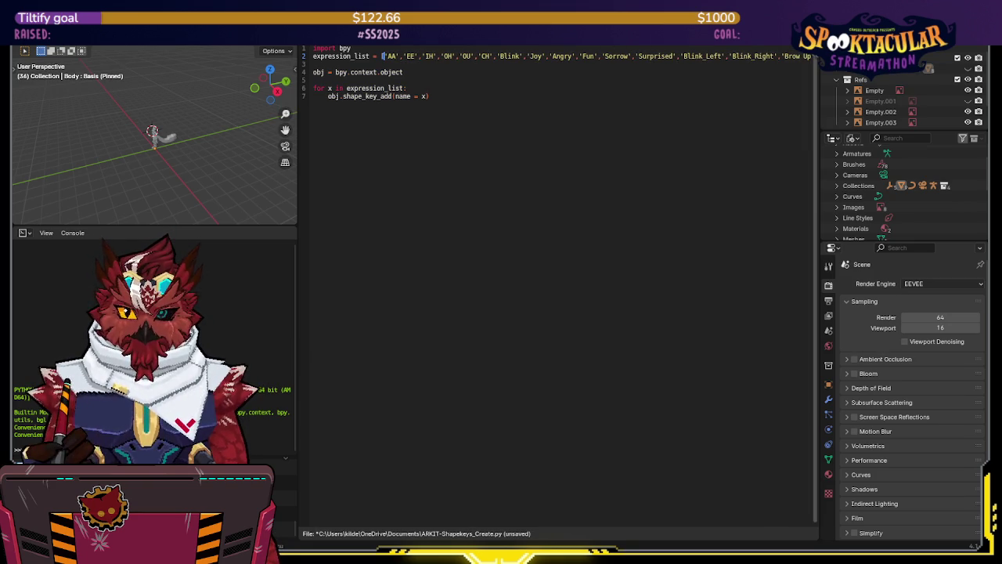
- Back in the Layout workspace, select the Feminine shape key
{"action": "left_click", "coordinate": [618, 37]}
{"action": "middle_click_drag", "start_coordinate": [470, 234], "coordinate": [610, 234]}
{"action": "left_click", "coordinate": [875, 371]}
- Select Basis, then the AA shape key, and enter Edit Mode on the head
{"action": "scroll", "coordinate": [923, 389], "scroll_direction": "down", "scroll_amount": 10}
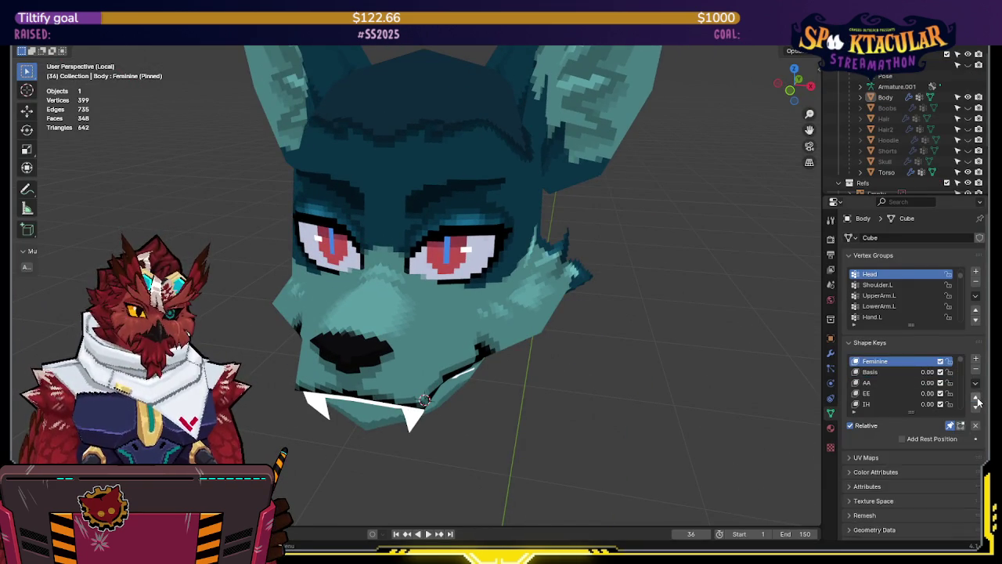
{"action": "scroll", "coordinate": [923, 389], "scroll_direction": "up", "scroll_amount": 10}
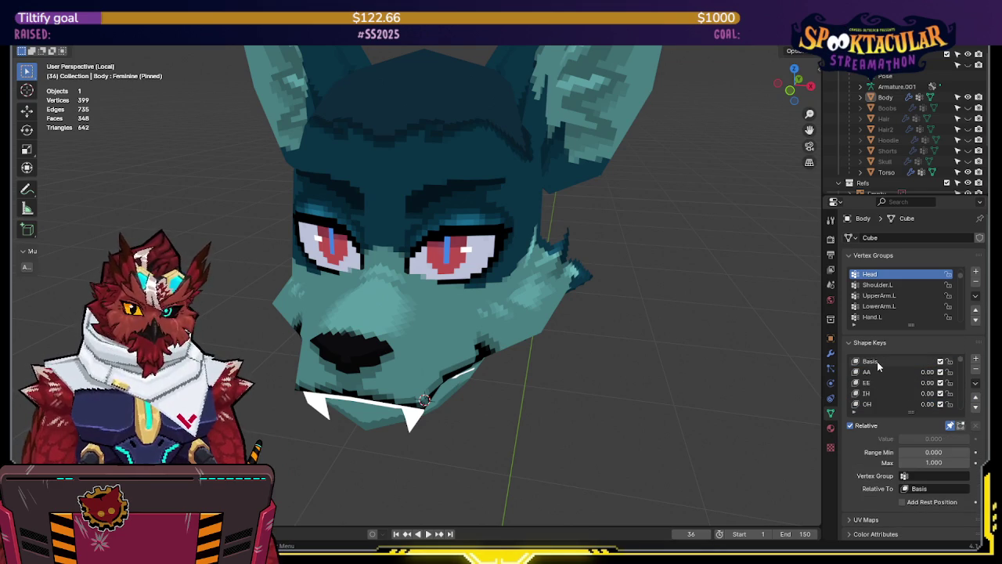
{"action": "left_click", "coordinate": [877, 361]}
{"action": "mouse_move", "coordinate": [668, 344]}
{"action": "middle_mouse_down"}
{"action": "mouse_move", "coordinate": [533, 294]}
{"action": "mouse_move", "coordinate": [546, 317]}
{"action": "mouse_move", "coordinate": [427, 278]}
{"action": "mouse_move", "coordinate": [543, 325]}
{"action": "mouse_move", "coordinate": [466, 305]}
{"action": "middle_mouse_up"}
{"action": "left_click", "coordinate": [892, 371]}
{"action": "key", "text": "Tab"}
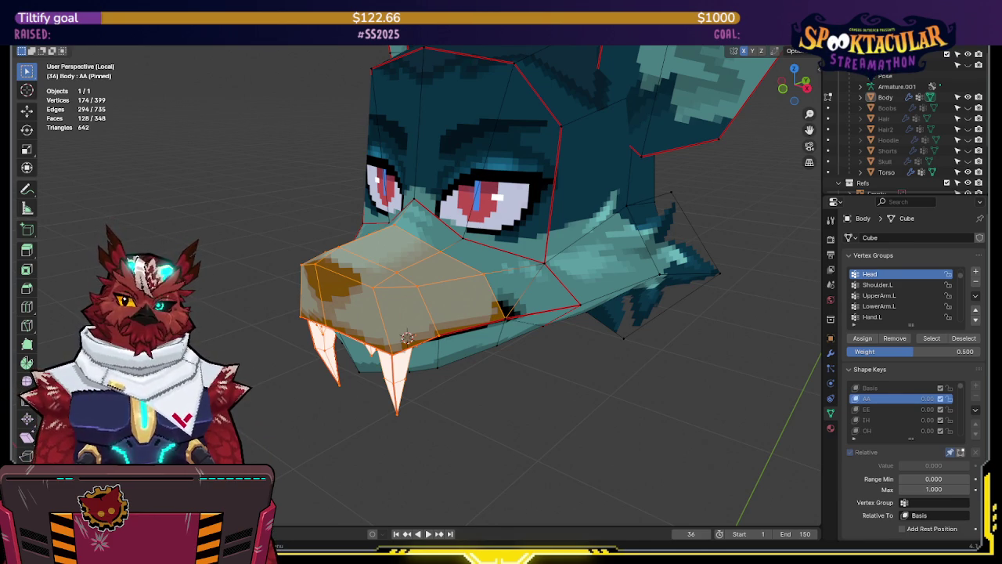
- In see-through side view, try raising the upper snout, then undo the move
{"action": "mouse_move", "coordinate": [407, 338]}
{"action": "middle_mouse_down"}
{"action": "mouse_move", "coordinate": [323, 208]}
{"action": "mouse_move", "coordinate": [460, 257]}
{"action": "middle_mouse_up"}
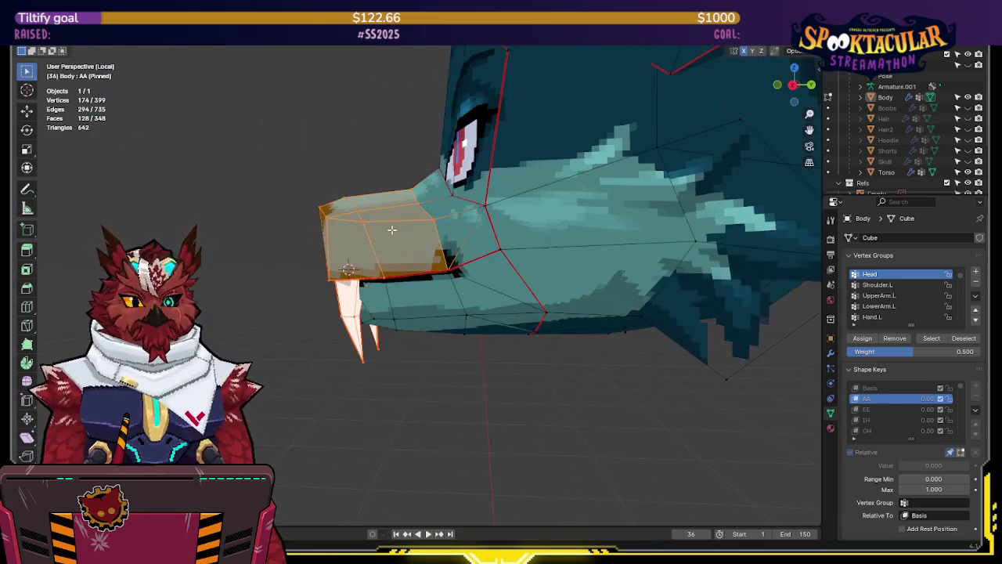
{"action": "key", "text": "KP_3"}
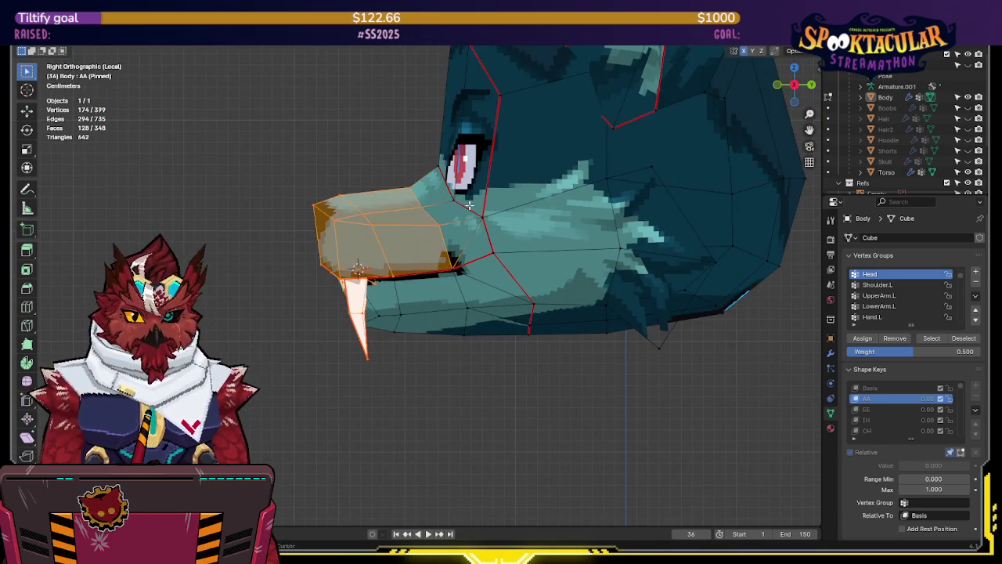
{"action": "key", "text": "shift+z"}
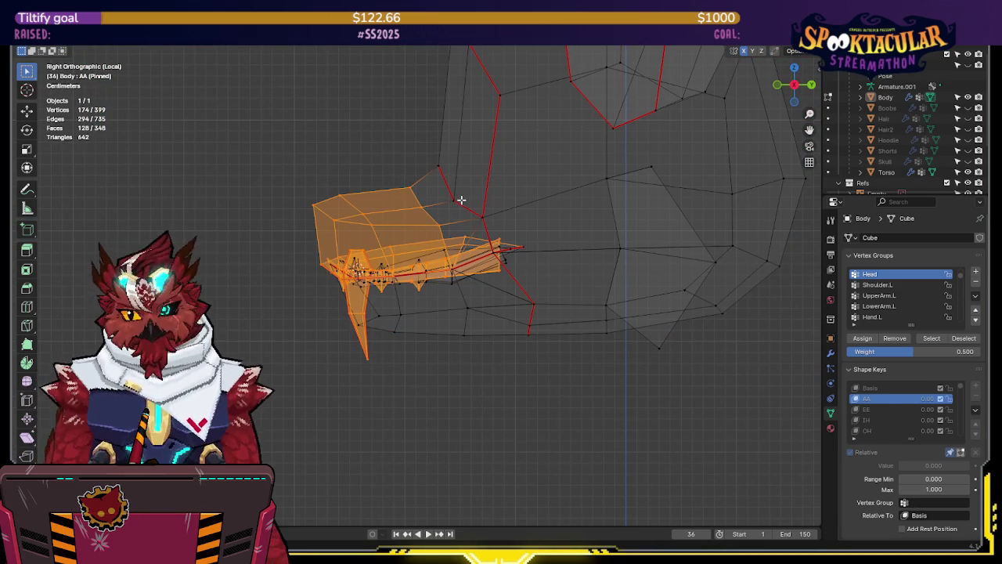
{"action": "mouse_move", "coordinate": [462, 201]}
{"action": "middle_mouse_down"}
{"action": "mouse_move", "coordinate": [522, 250]}
{"action": "mouse_move", "coordinate": [528, 217]}
{"action": "mouse_move", "coordinate": [501, 199]}
{"action": "mouse_move", "coordinate": [509, 156]}
{"action": "mouse_move", "coordinate": [500, 197]}
{"action": "mouse_move", "coordinate": [457, 196]}
{"action": "mouse_move", "coordinate": [446, 206]}
{"action": "mouse_move", "coordinate": [456, 235]}
{"action": "mouse_move", "coordinate": [423, 223]}
{"action": "mouse_move", "coordinate": [454, 237]}
{"action": "mouse_move", "coordinate": [543, 217]}
{"action": "mouse_move", "coordinate": [580, 170]}
{"action": "mouse_move", "coordinate": [412, 213]}
{"action": "mouse_move", "coordinate": [459, 190]}
{"action": "middle_mouse_up"}
{"action": "key", "text": "g"}
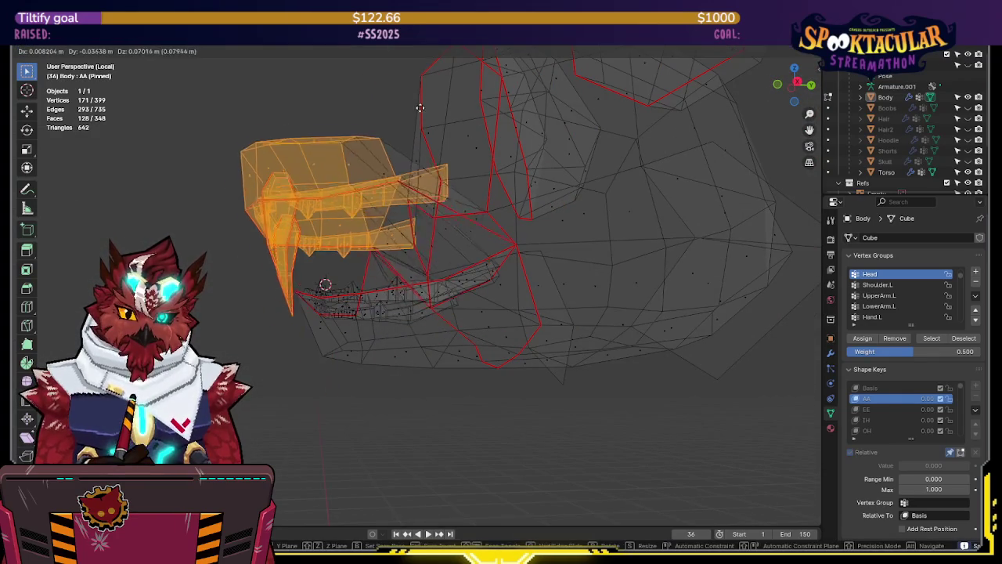
{"action": "left_click", "coordinate": [457, 95]}
{"action": "mouse_move", "coordinate": [457, 95]}
{"action": "middle_mouse_down"}
{"action": "mouse_move", "coordinate": [478, 134]}
{"action": "mouse_move", "coordinate": [644, 118]}
{"action": "middle_mouse_up"}
{"action": "key", "text": "ctrl+z"}
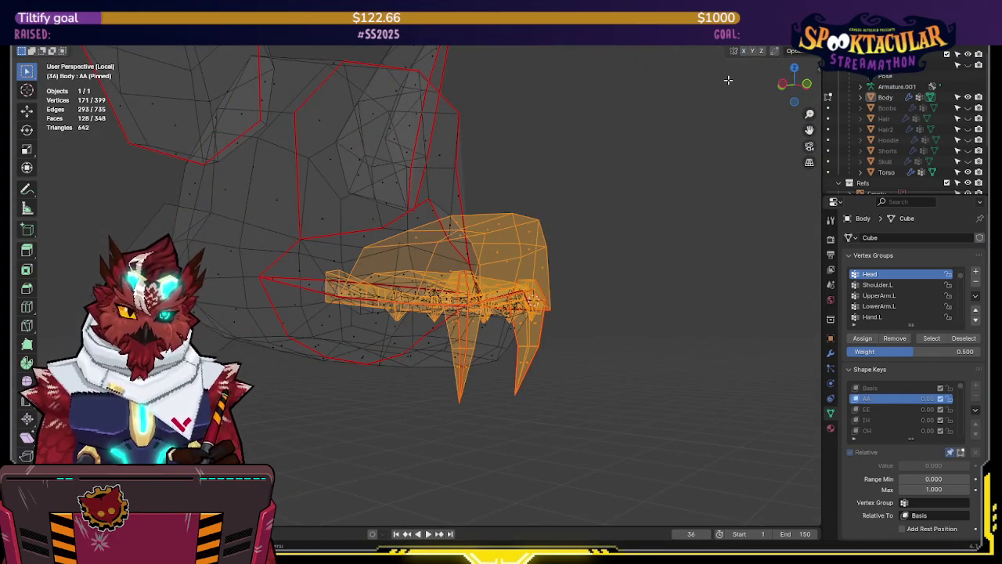
- Rotate and lift the upper snout and fangs for AA, then save the file
{"action": "key", "text": "r"}
{"action": "left_click", "coordinate": [621, 152]}
{"action": "mouse_move", "coordinate": [621, 152]}
{"action": "middle_mouse_down"}
{"action": "mouse_move", "coordinate": [464, 167]}
{"action": "mouse_move", "coordinate": [481, 141]}
{"action": "middle_mouse_up"}
{"action": "key", "text": "g"}
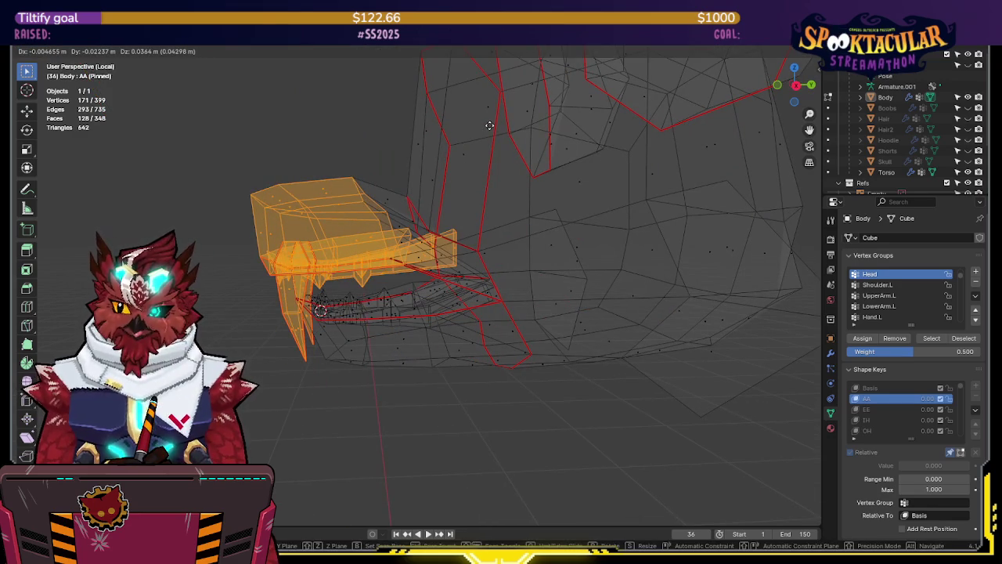
{"action": "left_click", "coordinate": [489, 127]}
{"action": "key", "text": "shift+z"}
{"action": "mouse_move", "coordinate": [488, 136]}
{"action": "middle_mouse_down"}
{"action": "mouse_move", "coordinate": [499, 151]}
{"action": "mouse_move", "coordinate": [469, 180]}
{"action": "mouse_move", "coordinate": [569, 161]}
{"action": "middle_mouse_up"}
{"action": "key", "text": "ctrl+s"}
{"action": "key", "text": "ctrl+Tab"}
- Return to Object Mode, exit local view, and unhide Hair, Hoodie, Shorts and Skull
{"action": "left_click", "coordinate": [466, 180]}
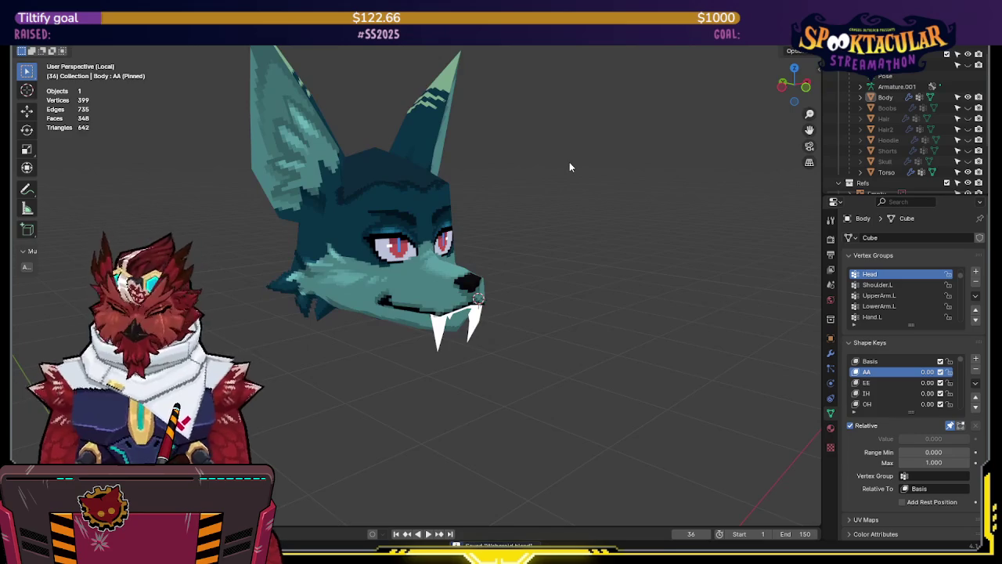
{"action": "key", "text": "KP_Divide"}
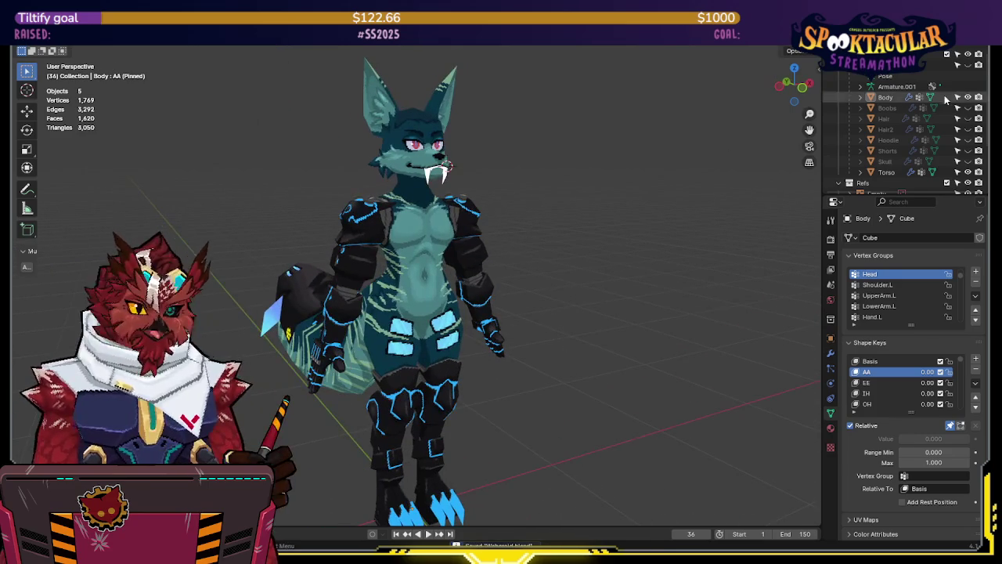
{"action": "left_click", "coordinate": [967, 118]}
{"action": "mouse_move", "coordinate": [595, 200]}
{"action": "middle_mouse_down"}
{"action": "mouse_move", "coordinate": [533, 206]}
{"action": "mouse_move", "coordinate": [508, 193]}
{"action": "mouse_move", "coordinate": [545, 231]}
{"action": "mouse_move", "coordinate": [557, 234]}
{"action": "mouse_move", "coordinate": [541, 180]}
{"action": "middle_mouse_up"}
{"action": "left_click", "coordinate": [968, 139]}
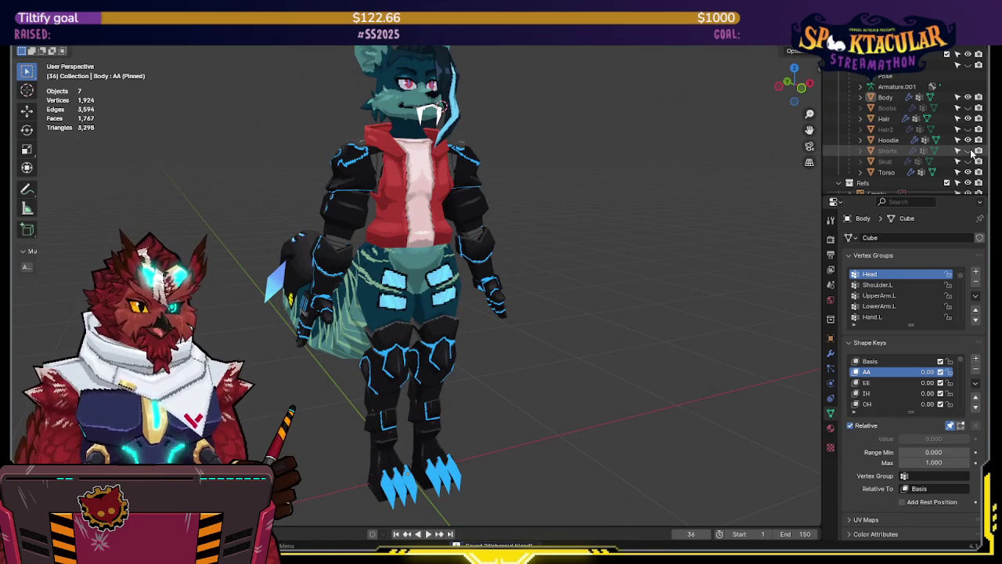
{"action": "left_click", "coordinate": [968, 151]}
{"action": "mouse_move", "coordinate": [626, 195]}
{"action": "middle_mouse_down"}
{"action": "mouse_move", "coordinate": [581, 252]}
{"action": "mouse_move", "coordinate": [570, 190]}
{"action": "middle_mouse_up"}
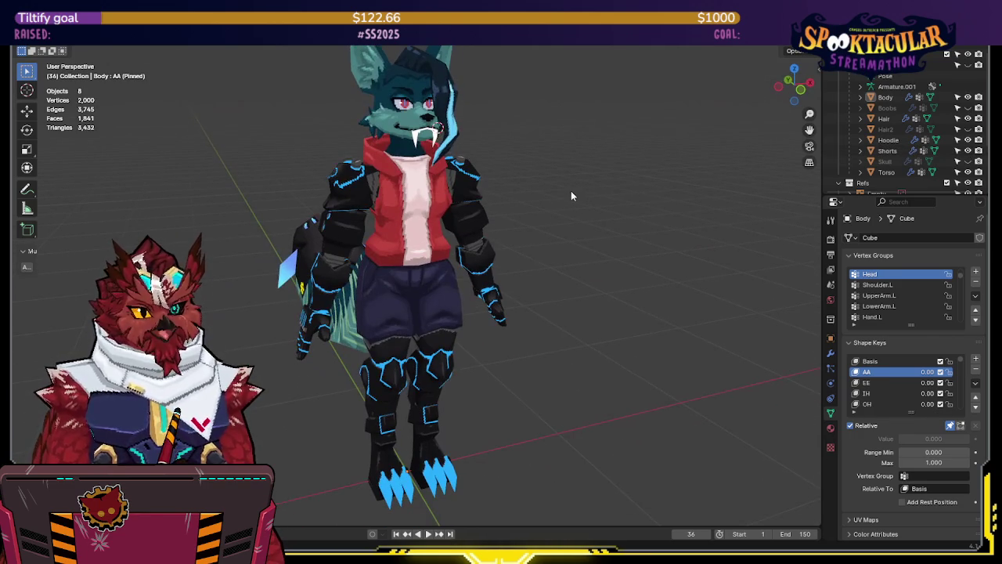
{"action": "left_click", "coordinate": [967, 160]}
{"action": "mouse_move", "coordinate": [501, 235]}
{"action": "middle_mouse_down"}
{"action": "mouse_move", "coordinate": [464, 233]}
{"action": "mouse_move", "coordinate": [500, 235]}
{"action": "mouse_move", "coordinate": [580, 280]}
{"action": "mouse_move", "coordinate": [588, 273]}
{"action": "mouse_move", "coordinate": [547, 257]}
{"action": "mouse_move", "coordinate": [546, 238]}
{"action": "mouse_move", "coordinate": [514, 195]}
{"action": "mouse_move", "coordinate": [582, 228]}
{"action": "mouse_move", "coordinate": [582, 251]}
{"action": "mouse_move", "coordinate": [578, 233]}
{"action": "mouse_move", "coordinate": [539, 230]}
{"action": "mouse_move", "coordinate": [660, 247]}
{"action": "mouse_move", "coordinate": [579, 259]}
{"action": "mouse_move", "coordinate": [646, 263]}
{"action": "mouse_move", "coordinate": [532, 208]}
{"action": "mouse_move", "coordinate": [646, 220]}
{"action": "mouse_move", "coordinate": [604, 264]}
{"action": "mouse_move", "coordinate": [569, 234]}
{"action": "mouse_move", "coordinate": [544, 277]}
{"action": "mouse_move", "coordinate": [503, 238]}
{"action": "mouse_move", "coordinate": [517, 295]}
{"action": "mouse_move", "coordinate": [535, 289]}
{"action": "middle_mouse_up"}
- Zoom in on the character, save, toggle the Skull's visibility and select the Skull
{"action": "scroll", "coordinate": [501, 234], "scroll_direction": "up", "scroll_amount": 3}
{"action": "scroll", "coordinate": [517, 243], "scroll_direction": "up", "scroll_amount": 1}
{"action": "scroll", "coordinate": [587, 274], "scroll_direction": "down", "scroll_amount": 3}
{"action": "scroll", "coordinate": [612, 243], "scroll_direction": "up", "scroll_amount": 3}
{"action": "scroll", "coordinate": [523, 261], "scroll_direction": "up", "scroll_amount": 2}
{"action": "scroll", "coordinate": [503, 238], "scroll_direction": "up", "scroll_amount": 2}
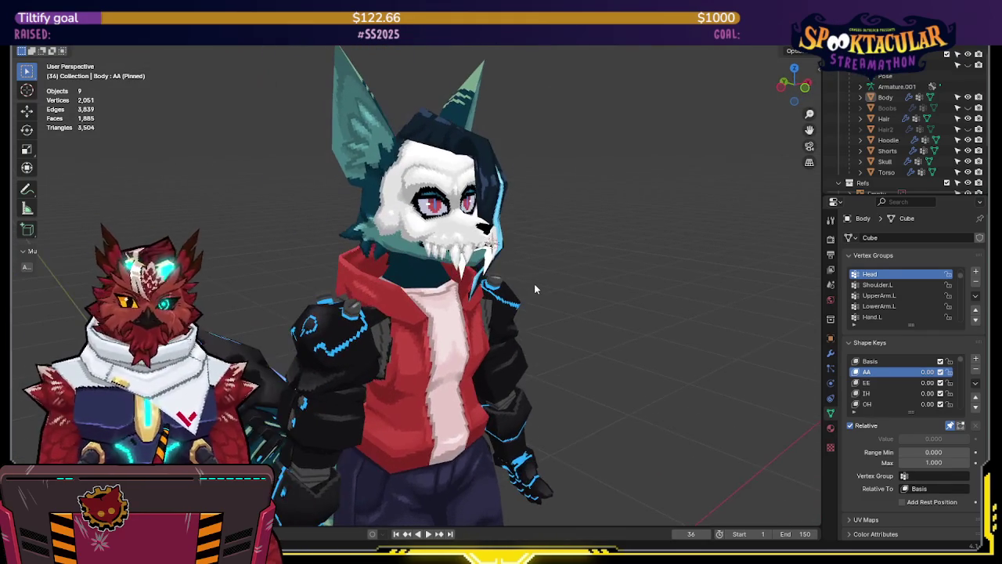
{"action": "key", "text": "ctrl+s"}
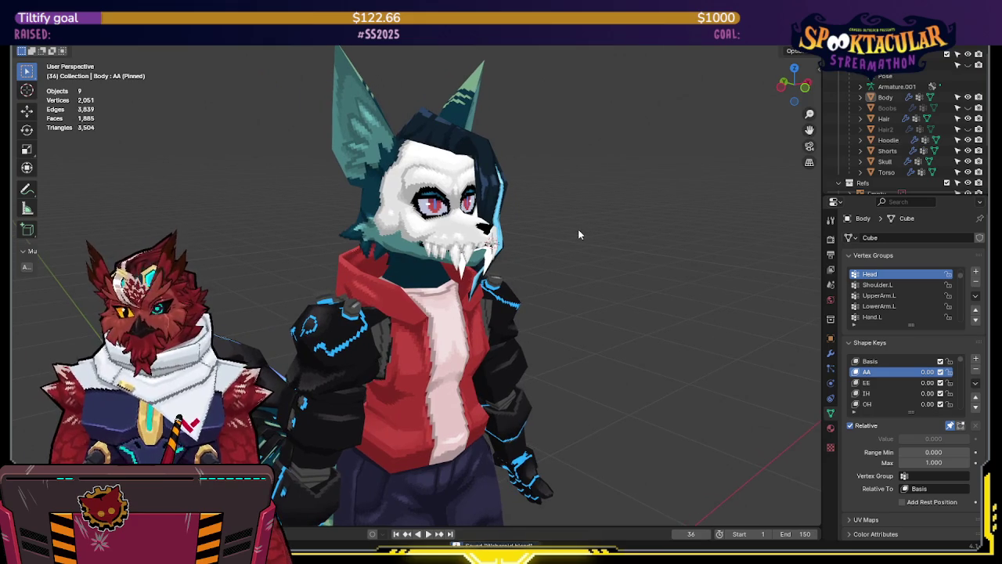
{"action": "left_click", "coordinate": [967, 162]}
{"action": "left_click", "coordinate": [967, 162]}
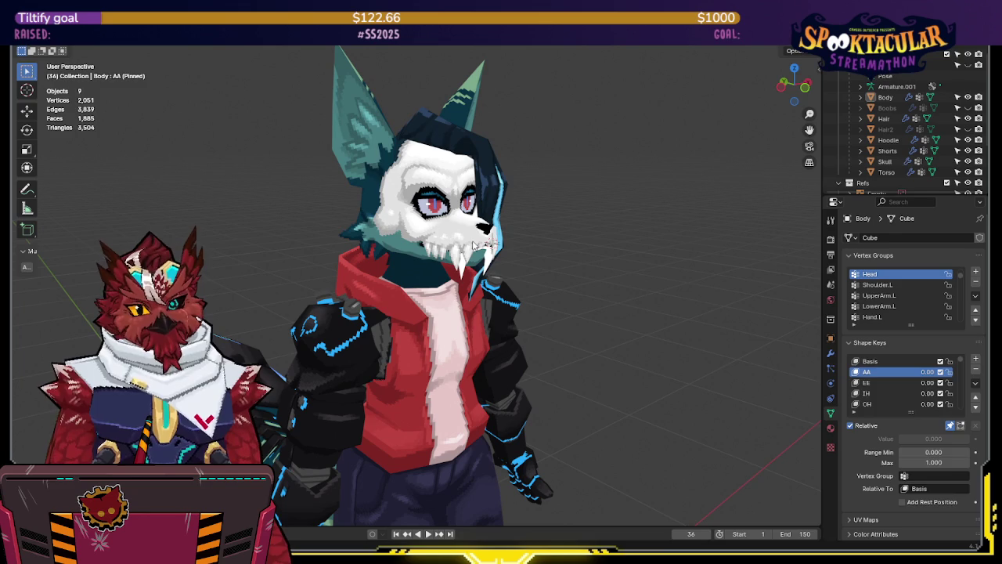
{"action": "left_click", "coordinate": [474, 246]}
- Hide the Skull mask and select the Body object
{"action": "key", "text": "h"}
{"action": "left_click", "coordinate": [467, 225]}
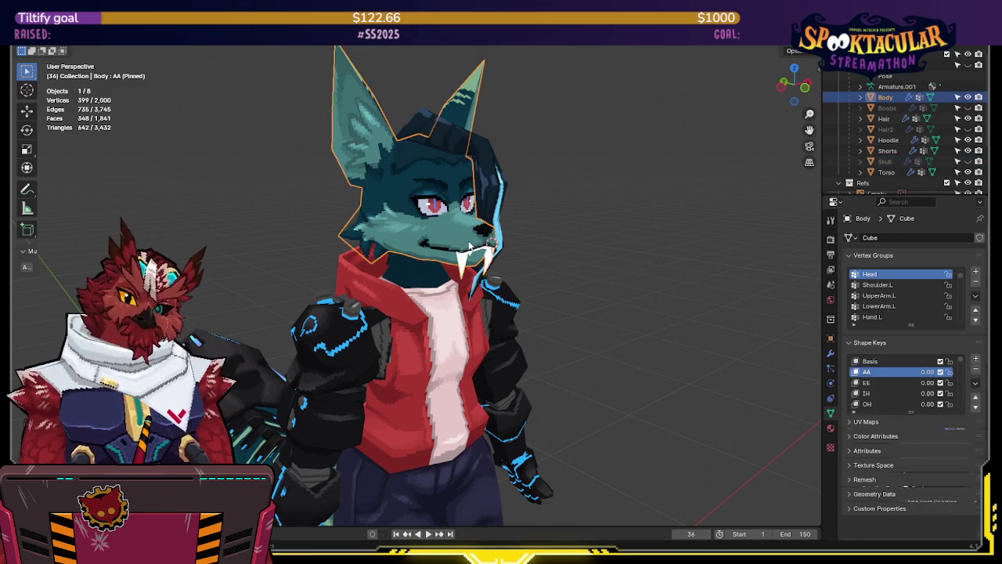
{"action": "scroll", "coordinate": [465, 223], "scroll_direction": "up", "scroll_amount": 3}
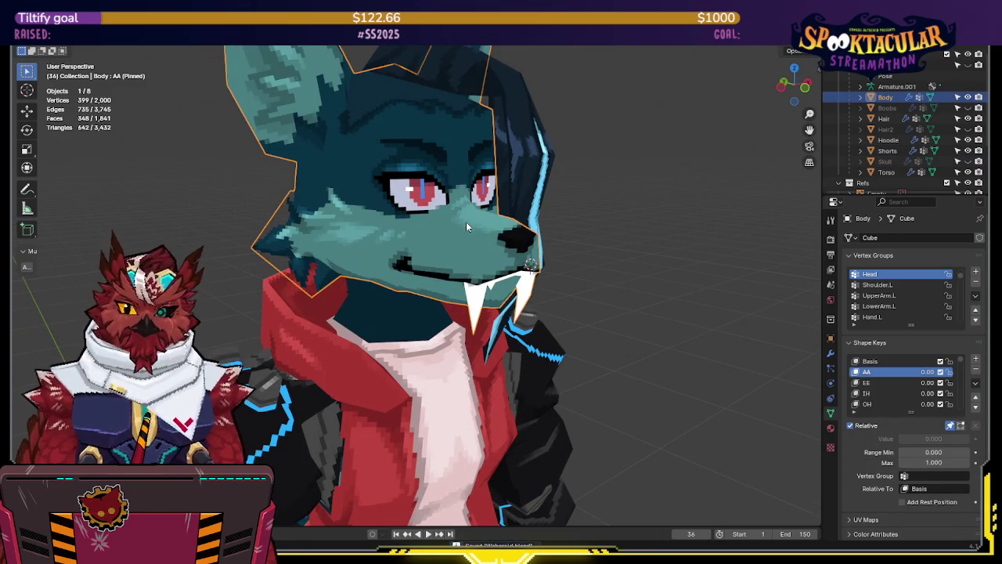
{"action": "scroll", "coordinate": [470, 227], "scroll_direction": "down", "scroll_amount": 1}
{"action": "scroll", "coordinate": [473, 227], "scroll_direction": "down", "scroll_amount": 3}
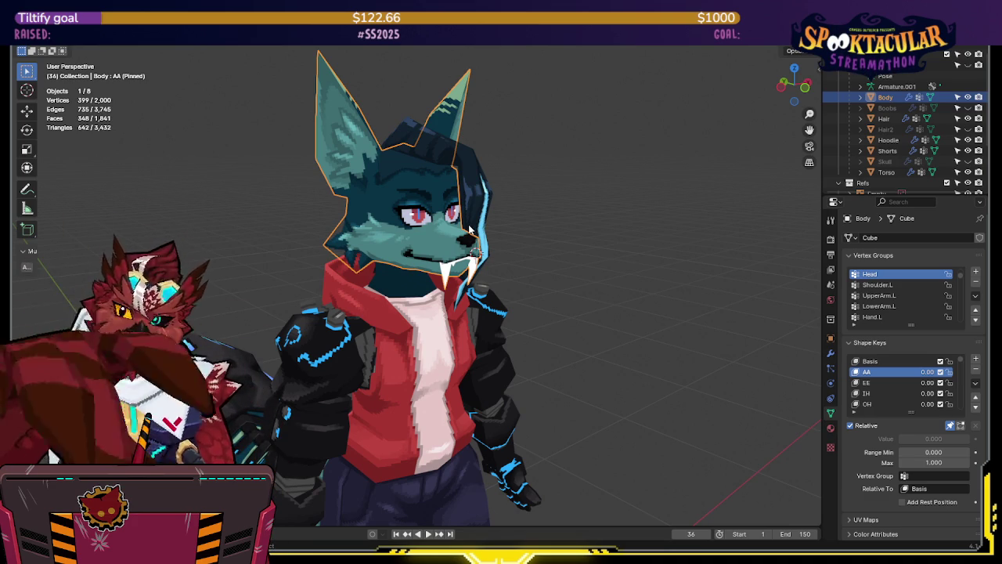
- Check the side-view references, then isolate the head in local view
{"action": "key", "text": "KP_3"}
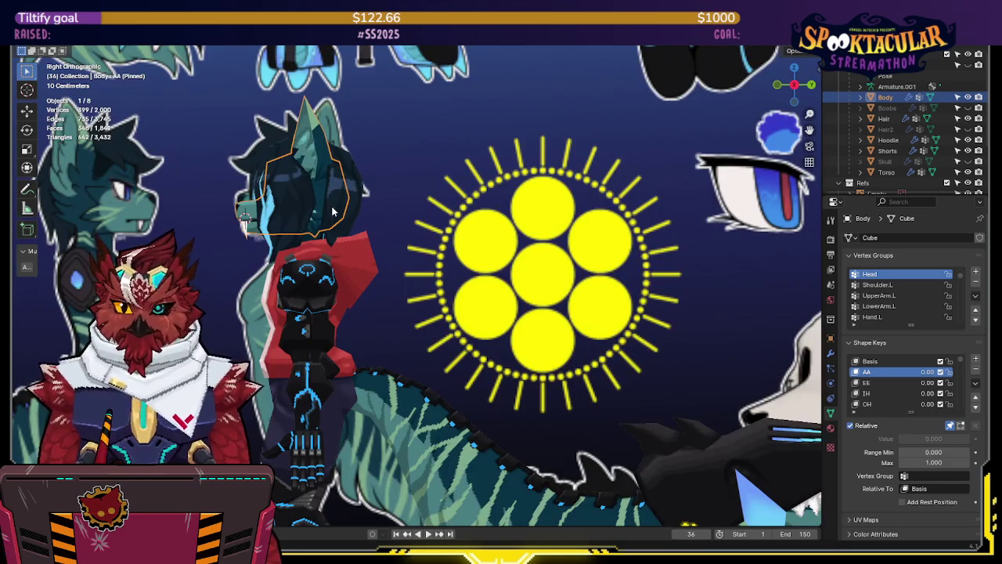
{"action": "scroll", "coordinate": [332, 212], "scroll_direction": "up", "scroll_amount": 5}
{"action": "mouse_move", "coordinate": [332, 211]}
{"action": "middle_mouse_down"}
{"action": "mouse_move", "coordinate": [643, 282]}
{"action": "mouse_move", "coordinate": [434, 249]}
{"action": "mouse_move", "coordinate": [577, 264]}
{"action": "mouse_move", "coordinate": [481, 253]}
{"action": "mouse_move", "coordinate": [495, 240]}
{"action": "mouse_move", "coordinate": [445, 237]}
{"action": "mouse_move", "coordinate": [501, 237]}
{"action": "mouse_move", "coordinate": [424, 219]}
{"action": "middle_mouse_up"}
{"action": "scroll", "coordinate": [434, 248], "scroll_direction": "up", "scroll_amount": 3}
{"action": "key", "text": "KP_Divide"}
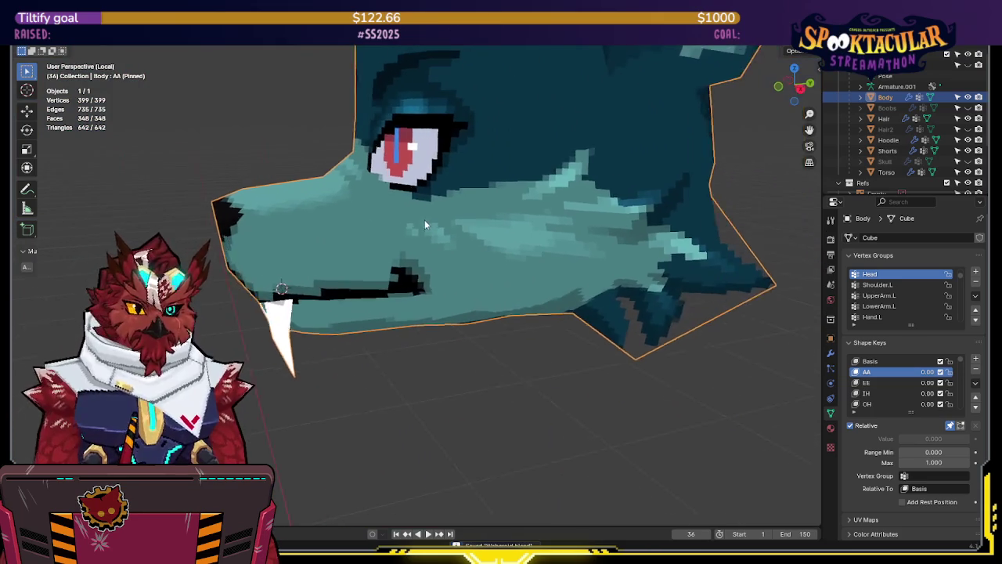
{"action": "scroll", "coordinate": [425, 224], "scroll_direction": "down", "scroll_amount": 3}
- Return to Edit Mode and line up an X-ray side view of the snout
{"action": "key", "text": "Tab"}
{"action": "middle_click_drag", "start_coordinate": [561, 253], "coordinate": [515, 249]}
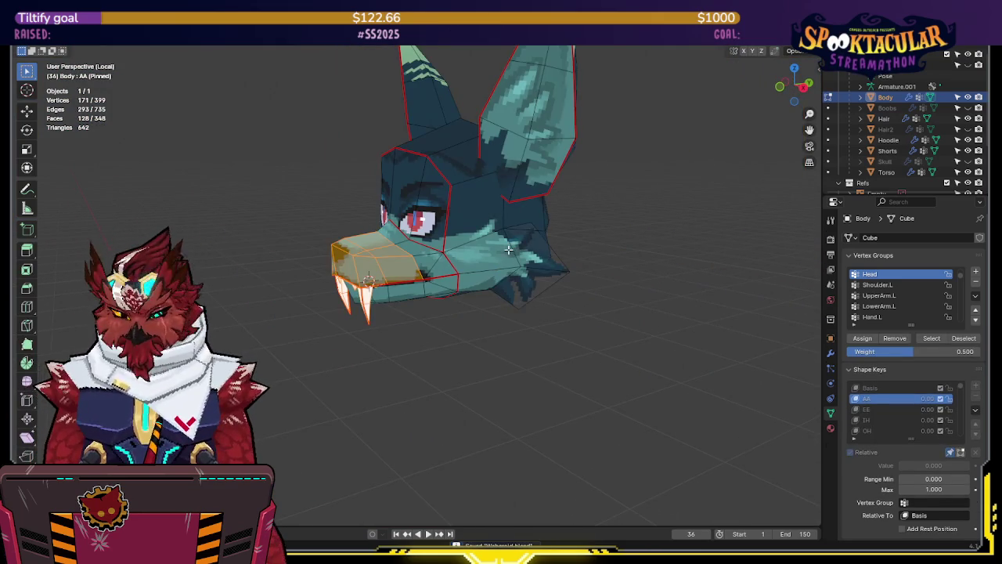
{"action": "key", "text": "KP_3"}
{"action": "key", "text": "alt+z"}
{"action": "middle_click_drag", "start_coordinate": [405, 218], "coordinate": [496, 240], "text": "shift"}
{"action": "scroll", "coordinate": [421, 219], "scroll_direction": "up", "scroll_amount": 2}
{"action": "key", "text": "alt+z"}
- Rotate the upper snout and fangs slightly upward around a chosen pivot point
{"action": "key", "text": "g"}
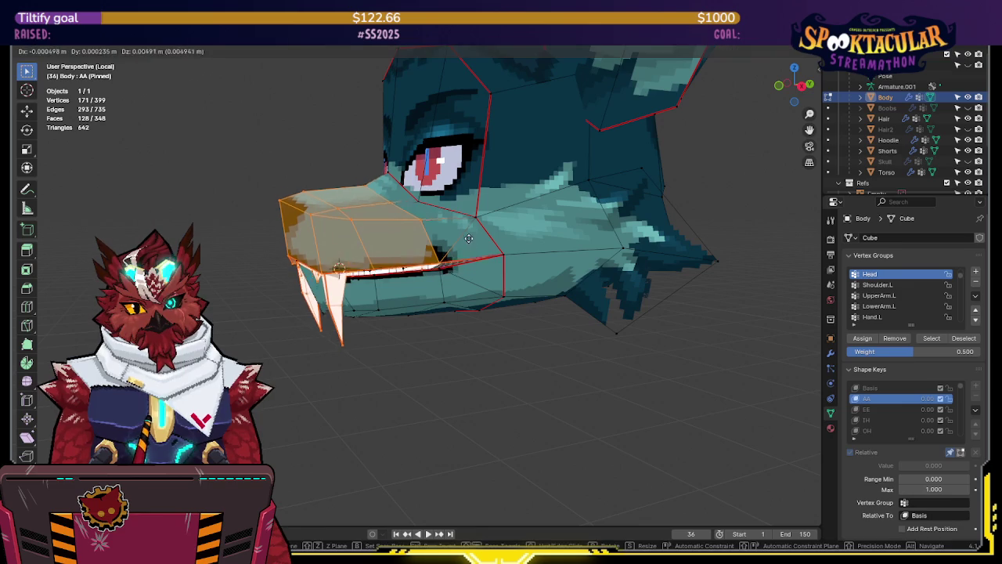
{"action": "right_click", "coordinate": [473, 208]}
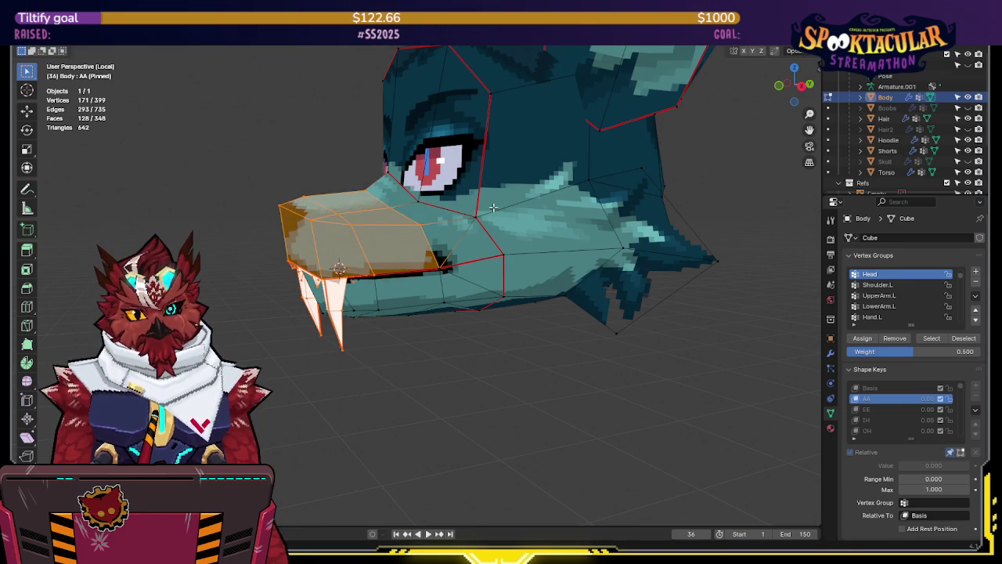
{"action": "mouse_move", "coordinate": [488, 211]}
{"action": "middle_mouse_down"}
{"action": "mouse_move", "coordinate": [509, 223]}
{"action": "mouse_move", "coordinate": [516, 259]}
{"action": "mouse_move", "coordinate": [470, 219]}
{"action": "mouse_move", "coordinate": [482, 256]}
{"action": "middle_mouse_up"}
{"action": "key", "text": "alt+z"}
{"action": "key", "text": "KP_3"}
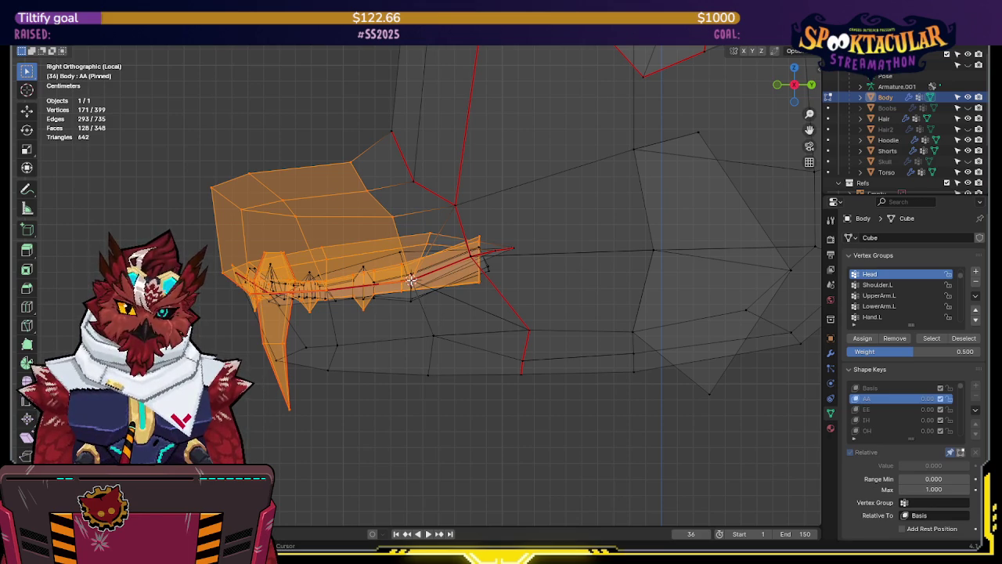
{"action": "key", "text": "period"}
{"action": "left_click", "coordinate": [650, 225]}
{"action": "key", "text": "r"}
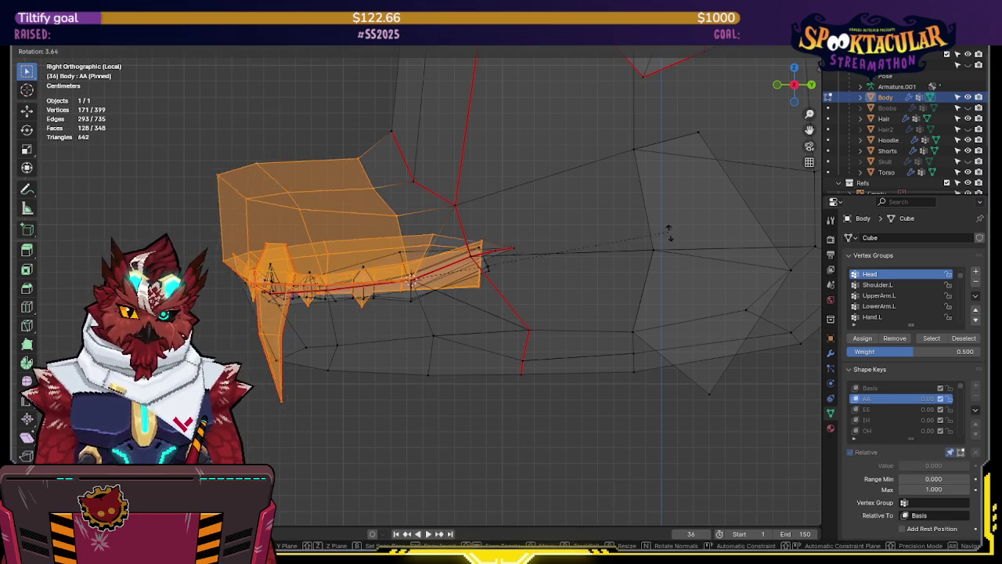
{"action": "left_click", "coordinate": [672, 288]}
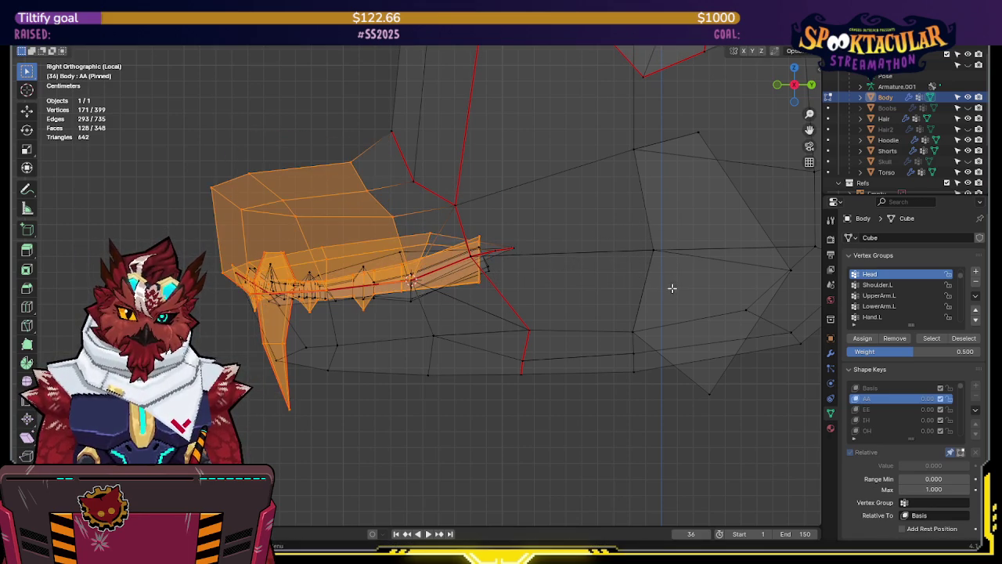
- Deselect the stray snout vertices using box and circle deselection
{"action": "middle_click_drag", "start_coordinate": [389, 217], "coordinate": [347, 152]}
{"action": "key", "text": "Escape"}
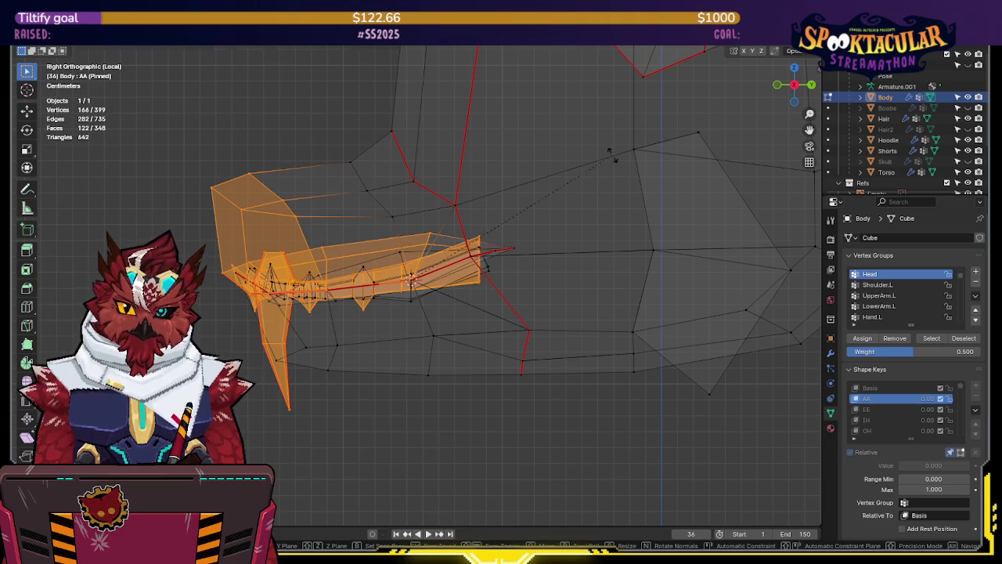
{"action": "key", "text": "shift+z"}
{"action": "mouse_move", "coordinate": [573, 251]}
{"action": "middle_mouse_down"}
{"action": "mouse_move", "coordinate": [529, 261]}
{"action": "mouse_move", "coordinate": [553, 233]}
{"action": "mouse_move", "coordinate": [545, 262]}
{"action": "mouse_move", "coordinate": [541, 251]}
{"action": "mouse_move", "coordinate": [508, 266]}
{"action": "mouse_move", "coordinate": [493, 231]}
{"action": "mouse_move", "coordinate": [561, 248]}
{"action": "mouse_move", "coordinate": [595, 230]}
{"action": "mouse_move", "coordinate": [577, 215]}
{"action": "mouse_move", "coordinate": [563, 225]}
{"action": "mouse_move", "coordinate": [580, 227]}
{"action": "middle_mouse_up"}
{"action": "key", "text": "shift+z"}
{"action": "key", "text": "c"}
{"action": "key", "text": "Escape"}
- Add a new vertex group named 'Jaw-Up' in the side view
{"action": "key", "text": "KP_3"}
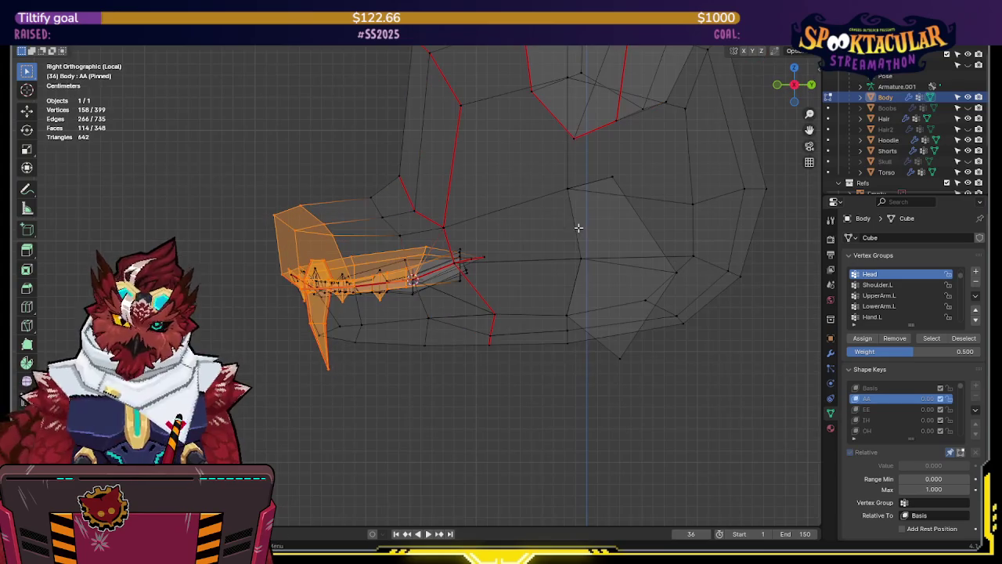
{"action": "left_click", "coordinate": [975, 271]}
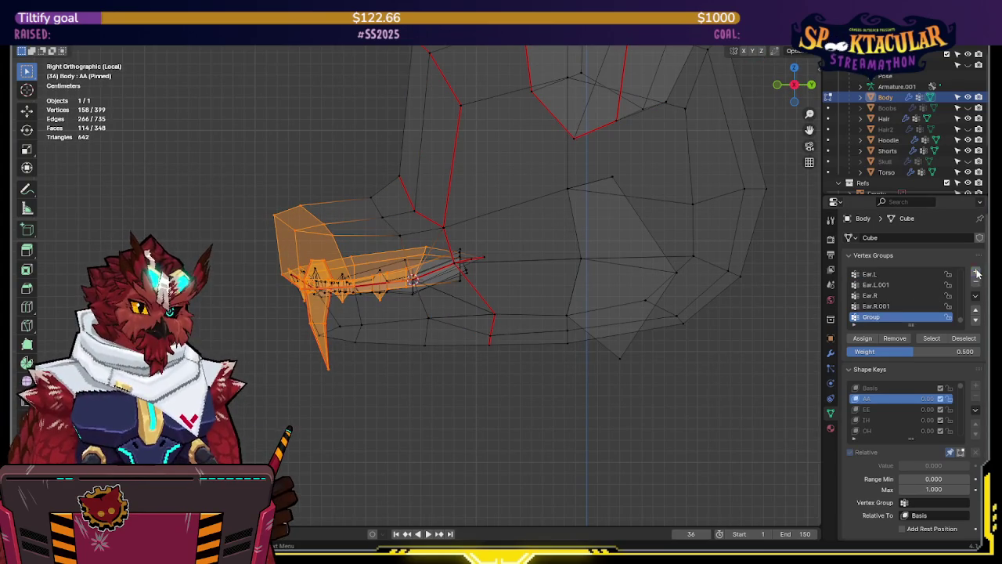
{"action": "type", "text": "Jaw-U"}
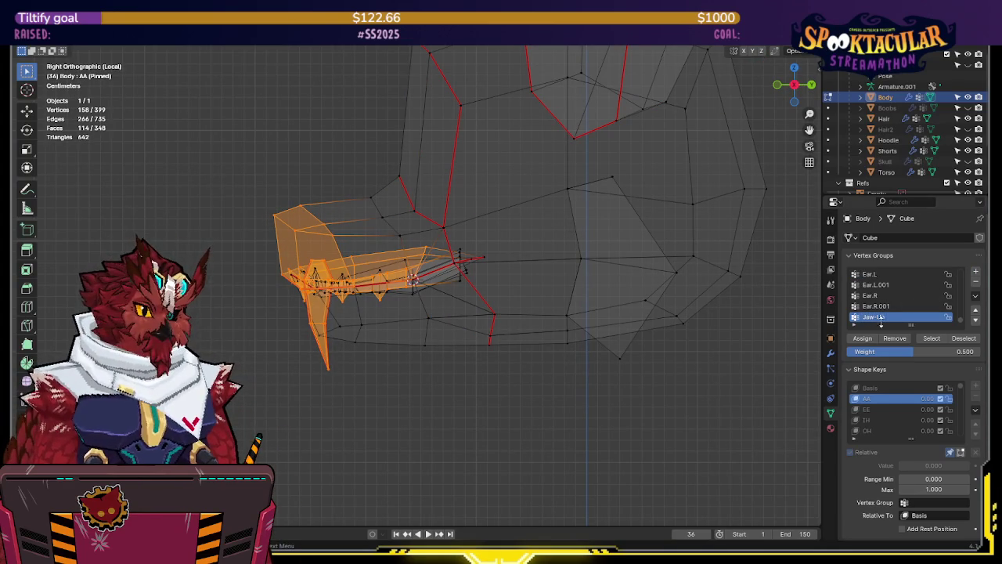
{"action": "type", "text": "p"}
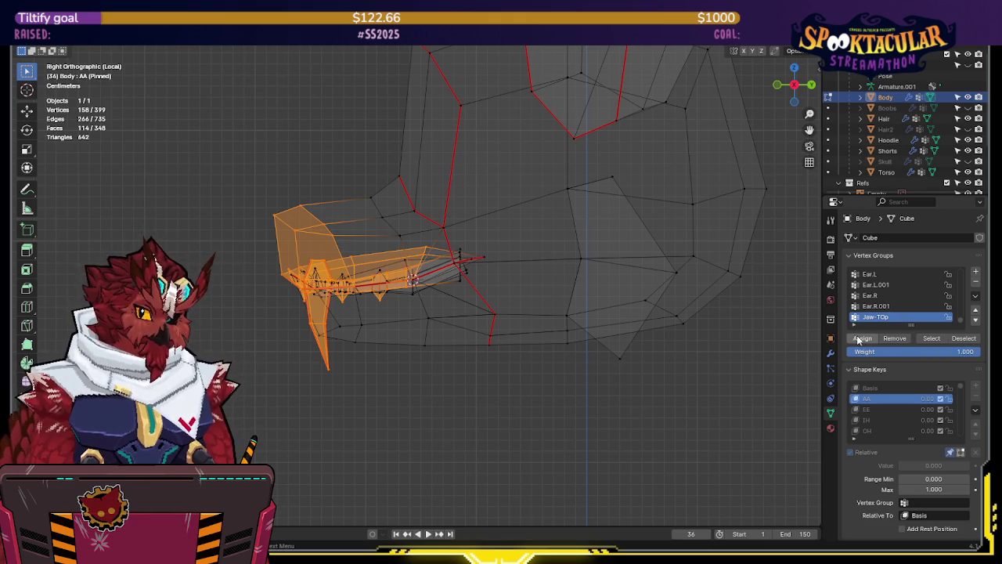
- Select the linked lower jaw and bottom teeth, growing it and trimming the back corner
{"action": "key", "text": "alt+a"}
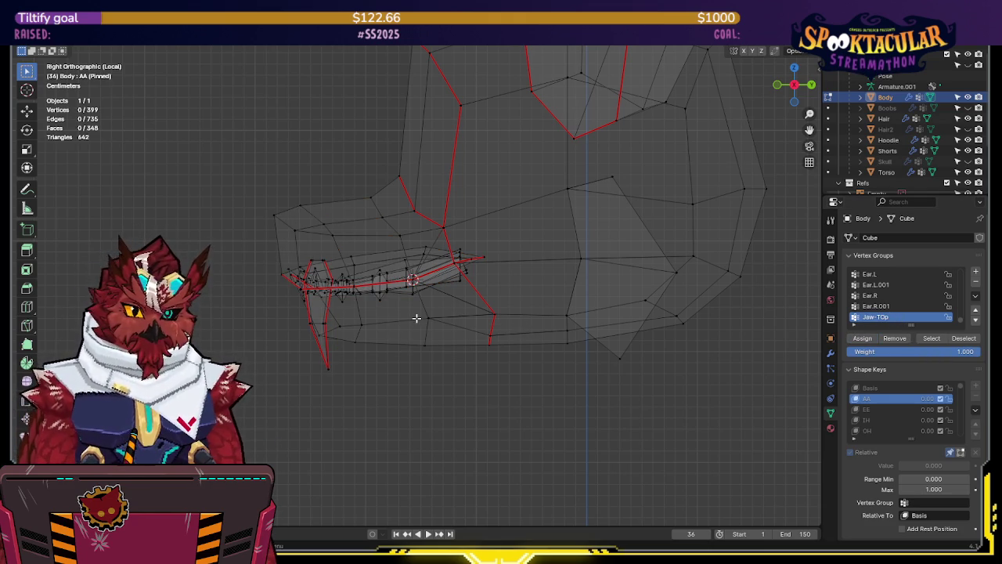
{"action": "key", "text": "l"}
{"action": "mouse_move", "coordinate": [461, 323]}
{"action": "middle_mouse_down"}
{"action": "mouse_move", "coordinate": [465, 299]}
{"action": "mouse_move", "coordinate": [470, 313]}
{"action": "mouse_move", "coordinate": [449, 316]}
{"action": "middle_mouse_up"}
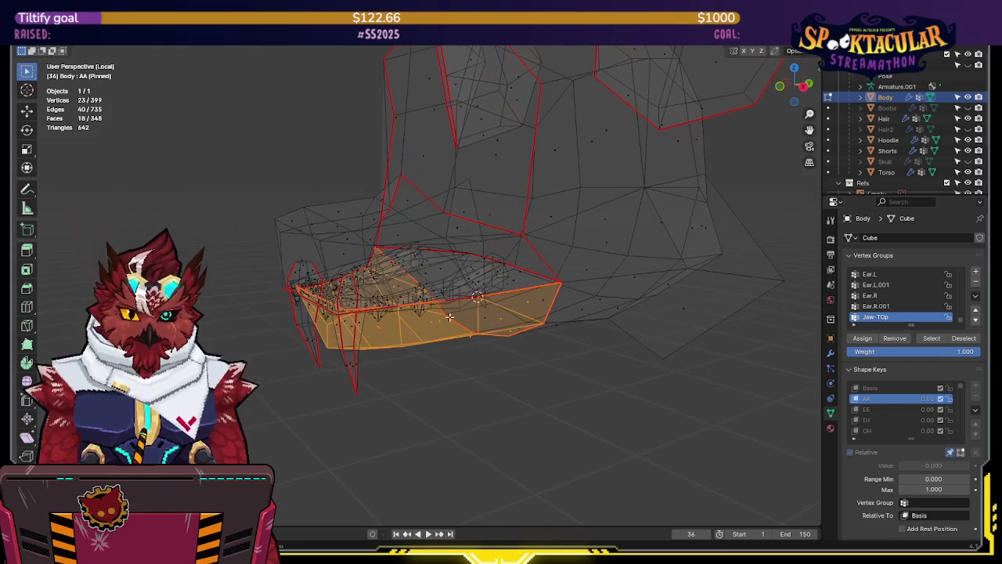
{"action": "left_click", "coordinate": [420, 278], "text": "alt+shift"}
{"action": "scroll", "coordinate": [416, 286], "scroll_direction": "up", "scroll_amount": 3}
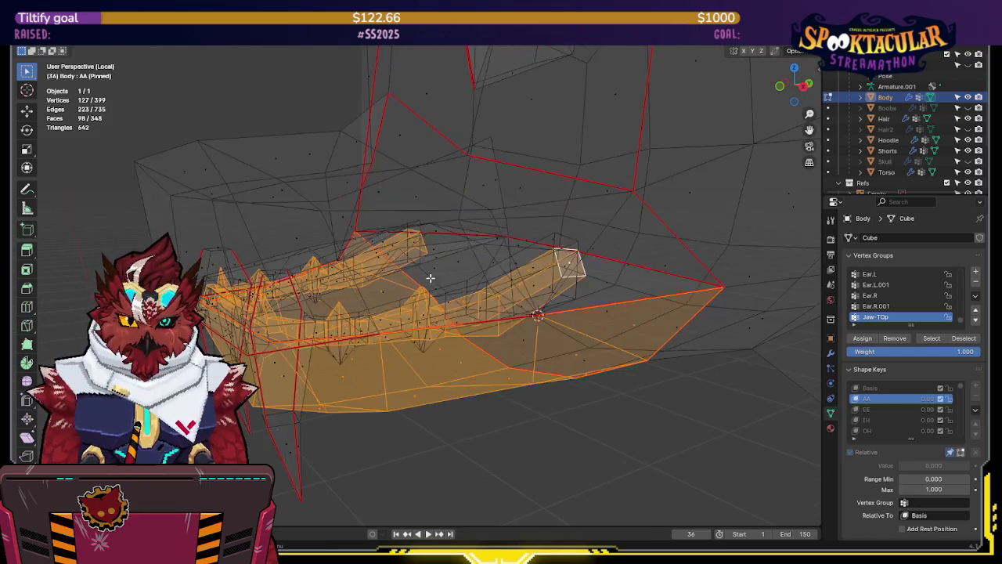
{"action": "mouse_move", "coordinate": [430, 277]}
{"action": "middle_mouse_down"}
{"action": "mouse_move", "coordinate": [459, 280]}
{"action": "mouse_move", "coordinate": [426, 310]}
{"action": "mouse_move", "coordinate": [380, 306]}
{"action": "mouse_move", "coordinate": [494, 262]}
{"action": "middle_mouse_up"}
{"action": "key", "text": "ctrl+KP_Add"}
{"action": "key", "text": "KP_3"}
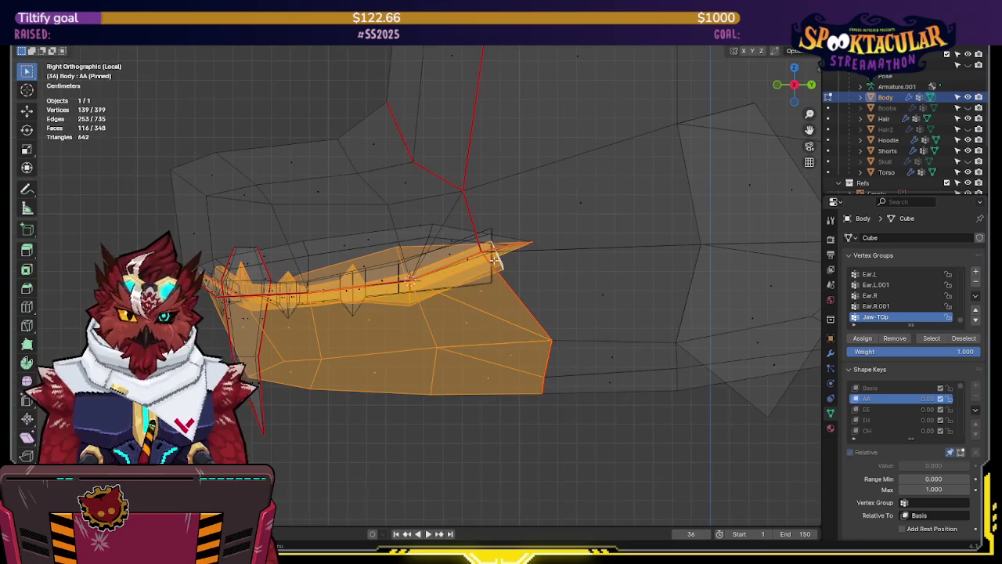
{"action": "middle_click_drag", "start_coordinate": [521, 226], "coordinate": [507, 249]}
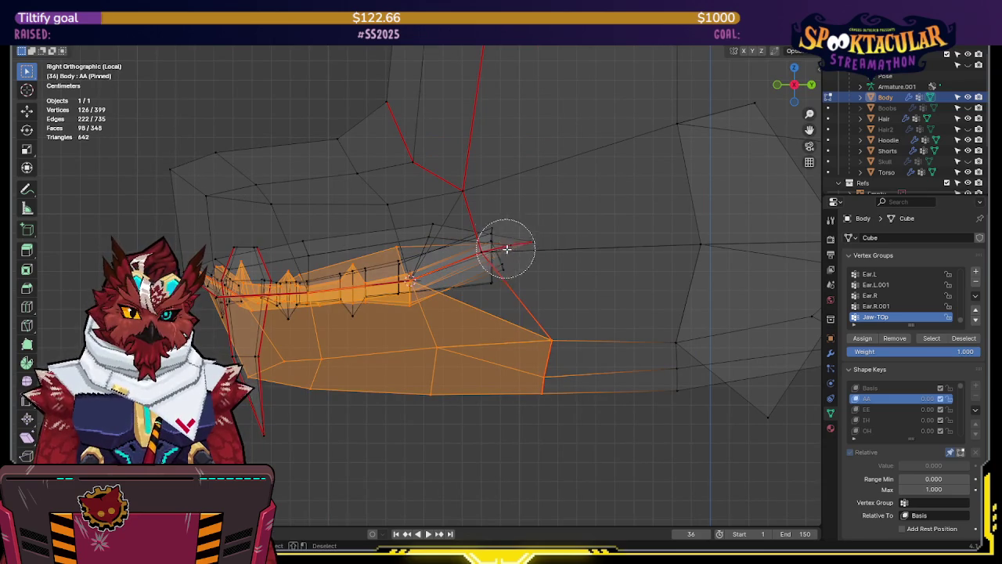
{"action": "key", "text": "Escape"}
{"action": "mouse_move", "coordinate": [548, 291]}
{"action": "middle_mouse_down"}
{"action": "mouse_move", "coordinate": [528, 409]}
{"action": "mouse_move", "coordinate": [512, 284]}
{"action": "mouse_move", "coordinate": [592, 321]}
{"action": "mouse_move", "coordinate": [577, 349]}
{"action": "mouse_move", "coordinate": [526, 336]}
{"action": "mouse_move", "coordinate": [532, 340]}
{"action": "middle_mouse_up"}
{"action": "key", "text": "KP_3"}
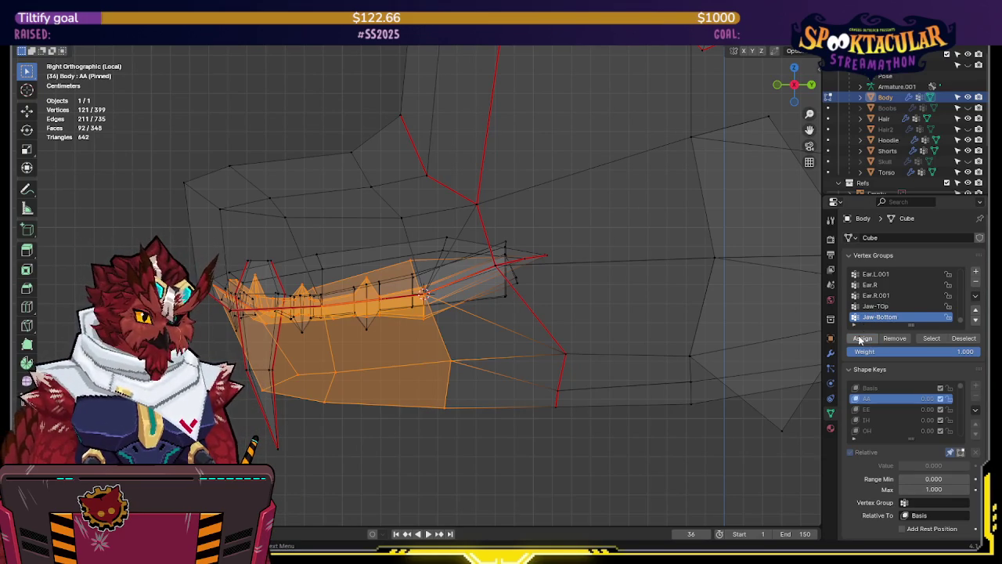
- Rotate the lower jaw downward to open the mouth, checking it against the textured head
{"action": "key", "text": "r"}
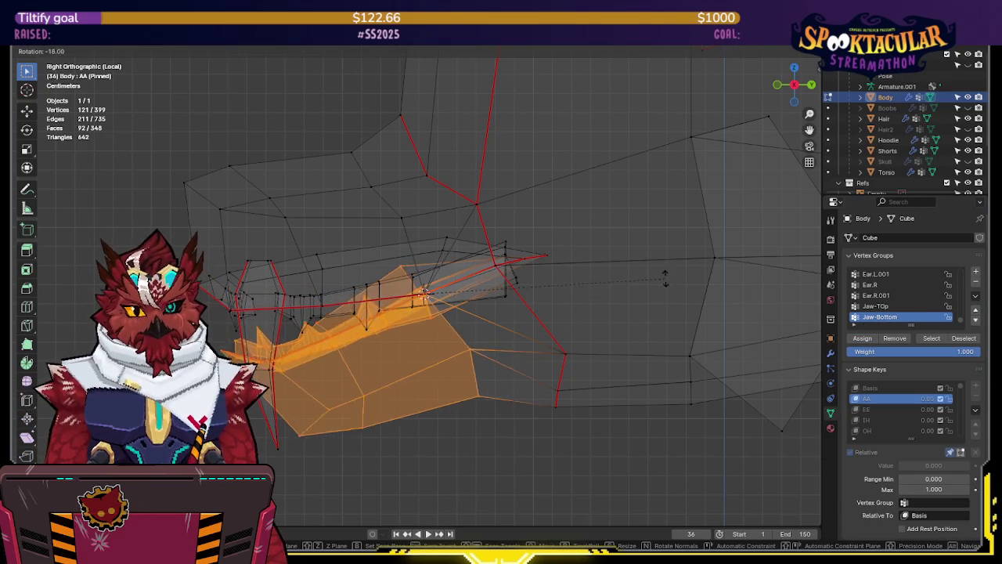
{"action": "left_click", "coordinate": [662, 227]}
{"action": "key", "text": "shift+z"}
{"action": "middle_click_drag", "start_coordinate": [662, 225], "coordinate": [692, 192], "text": "shift"}
{"action": "key", "text": "r"}
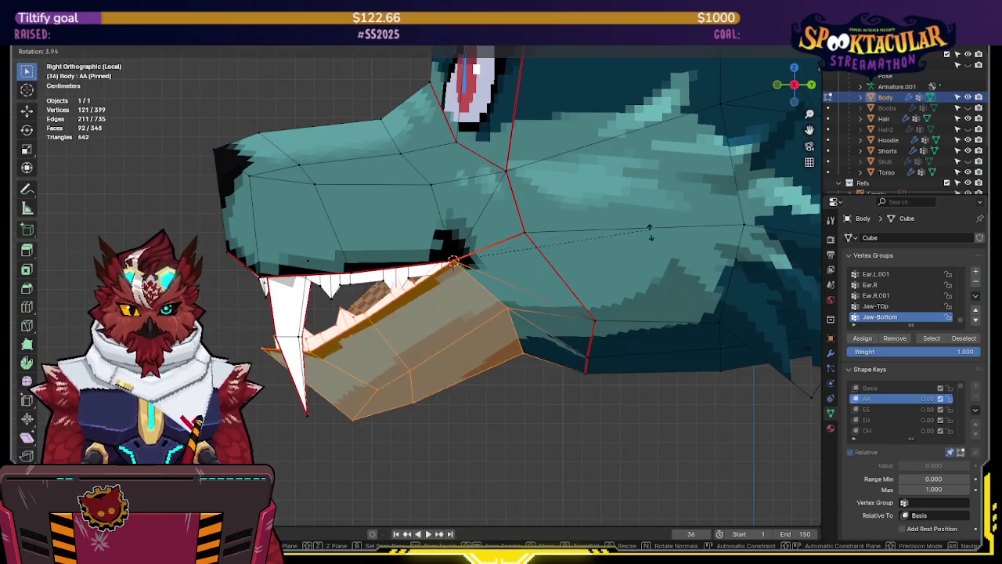
{"action": "left_click", "coordinate": [644, 224]}
{"action": "mouse_move", "coordinate": [643, 224]}
{"action": "middle_mouse_down"}
{"action": "mouse_move", "coordinate": [678, 222]}
{"action": "mouse_move", "coordinate": [598, 226]}
{"action": "mouse_move", "coordinate": [636, 222]}
{"action": "mouse_move", "coordinate": [592, 239]}
{"action": "mouse_move", "coordinate": [583, 274]}
{"action": "middle_mouse_up"}
{"action": "key", "text": "shift+z"}
{"action": "key", "text": "shift+z"}
{"action": "key", "text": "shift+z"}
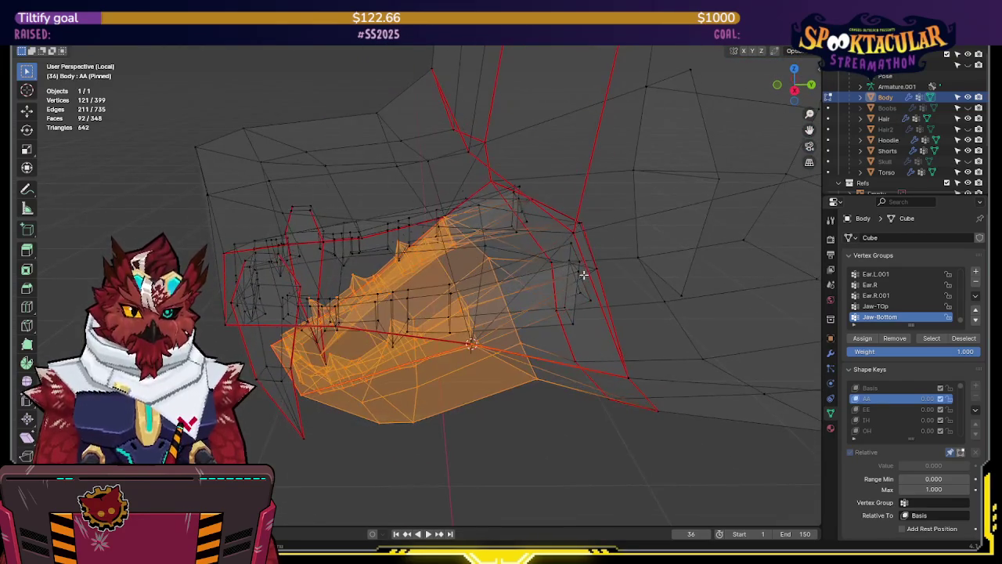
- On the Basis shape, select the mouth-corner faces, slide them and flatten them vertically
{"action": "left_click", "coordinate": [879, 389]}
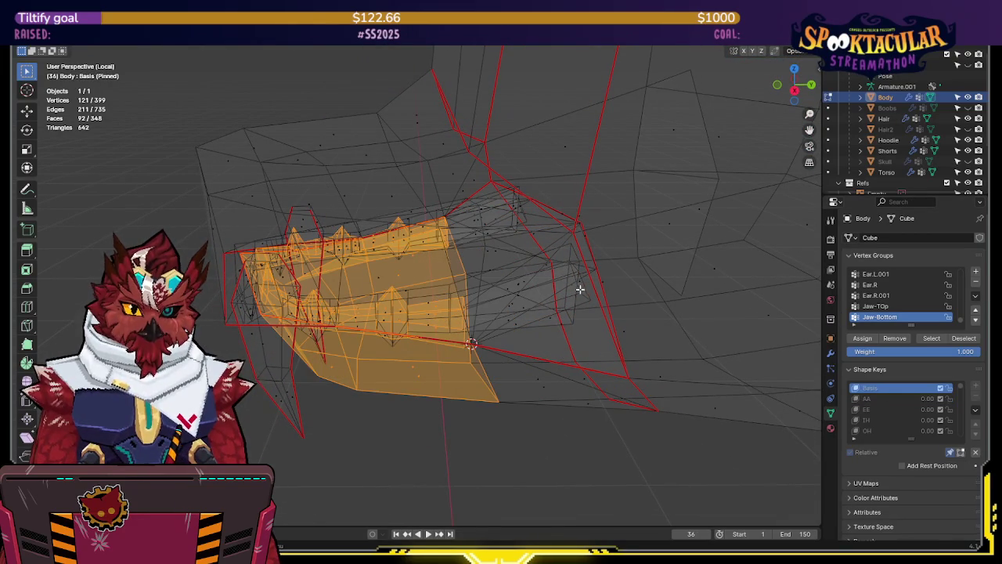
{"action": "left_click", "coordinate": [579, 289]}
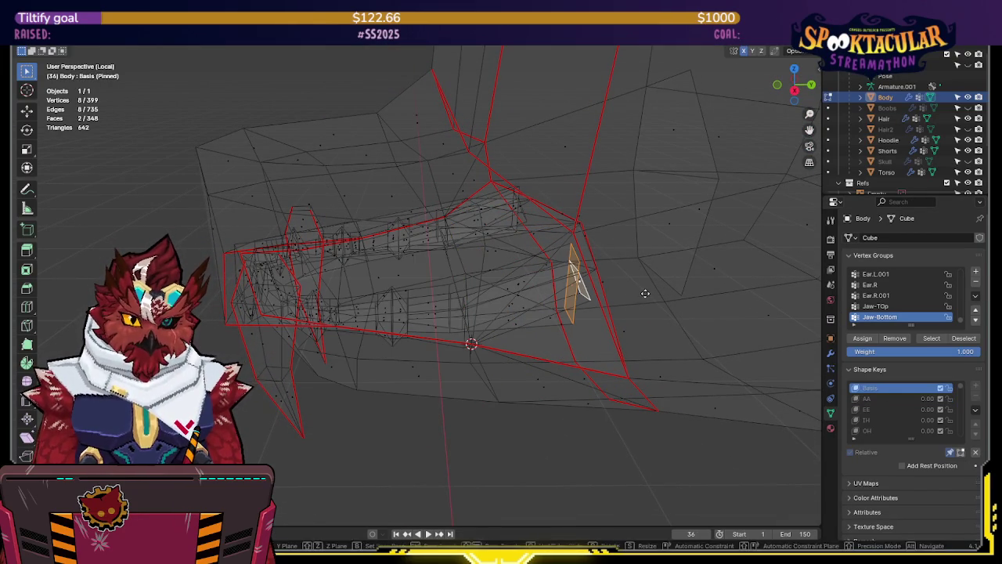
{"action": "key", "text": "g"}
{"action": "key", "text": "g"}
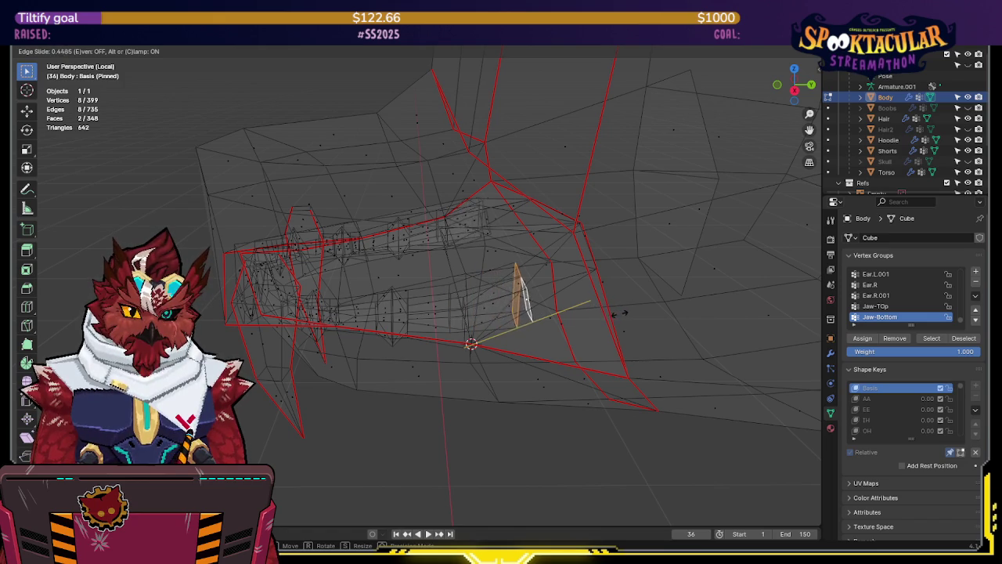
{"action": "mouse_move", "coordinate": [601, 318]}
{"action": "middle_mouse_down"}
{"action": "mouse_move", "coordinate": [660, 277]}
{"action": "mouse_move", "coordinate": [708, 263]}
{"action": "mouse_move", "coordinate": [615, 288]}
{"action": "mouse_move", "coordinate": [631, 290]}
{"action": "mouse_move", "coordinate": [575, 329]}
{"action": "mouse_move", "coordinate": [477, 321]}
{"action": "mouse_move", "coordinate": [487, 327]}
{"action": "mouse_move", "coordinate": [400, 338]}
{"action": "middle_mouse_up"}
{"action": "key", "text": "z"}
{"action": "left_click", "coordinate": [659, 274]}
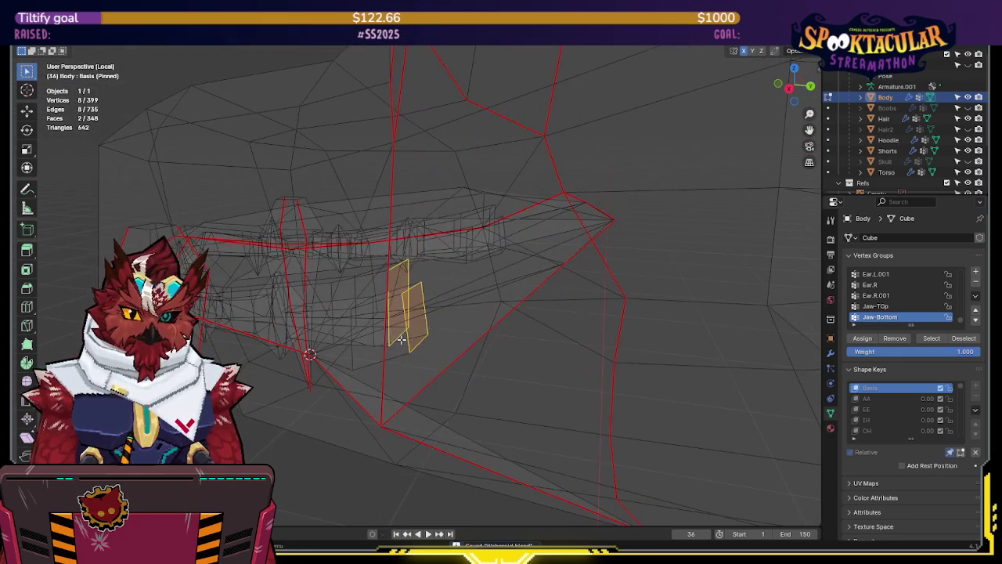
- Nudge the mouth-corner edge along Z twice, then exit to Object Mode in solid shading
{"action": "key", "text": "g"}
{"action": "key", "text": "z"}
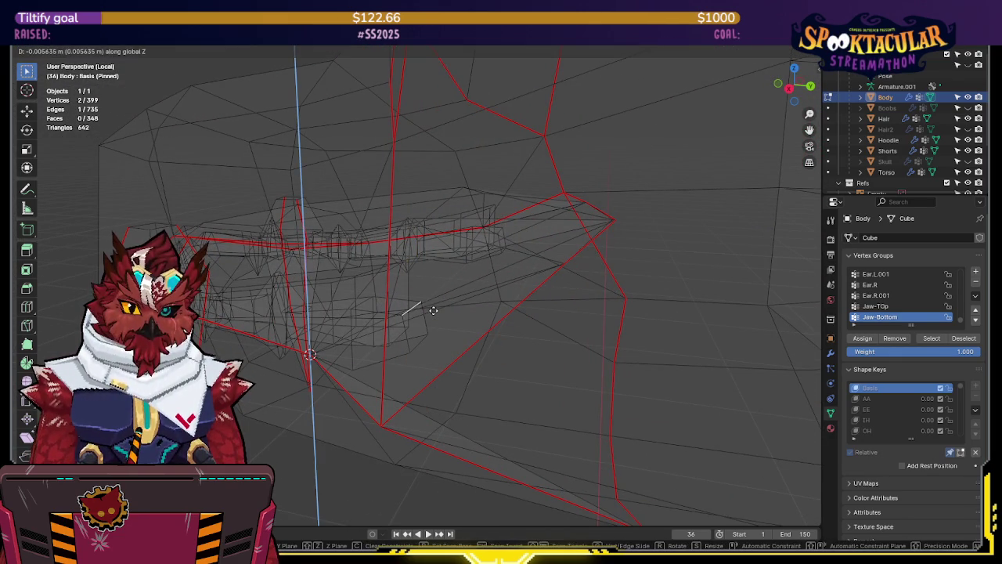
{"action": "left_click", "coordinate": [432, 310]}
{"action": "key", "text": "g"}
{"action": "key", "text": "z"}
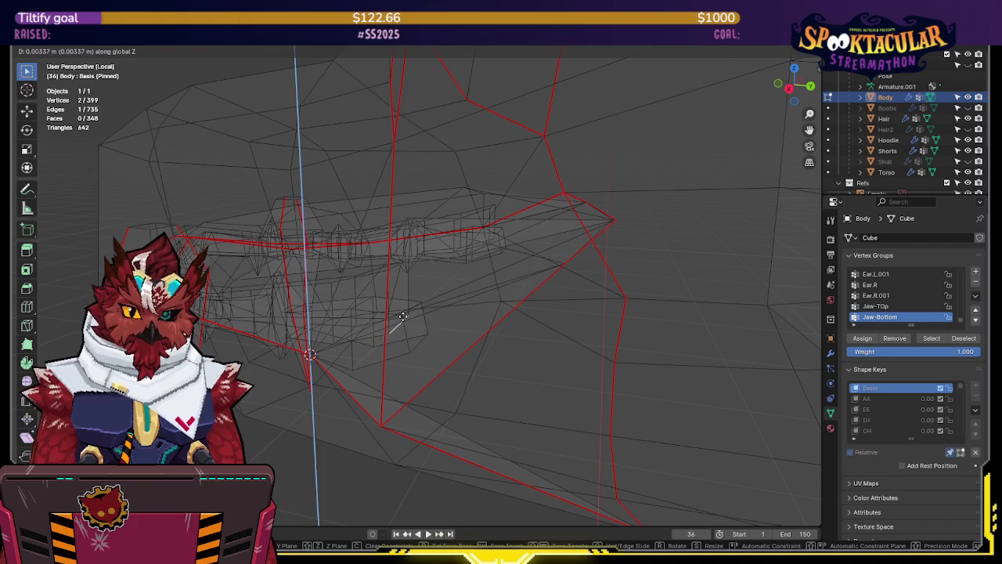
{"action": "left_click", "coordinate": [403, 315]}
{"action": "mouse_move", "coordinate": [402, 315]}
{"action": "middle_mouse_down"}
{"action": "mouse_move", "coordinate": [470, 273]}
{"action": "mouse_move", "coordinate": [473, 297]}
{"action": "middle_mouse_up"}
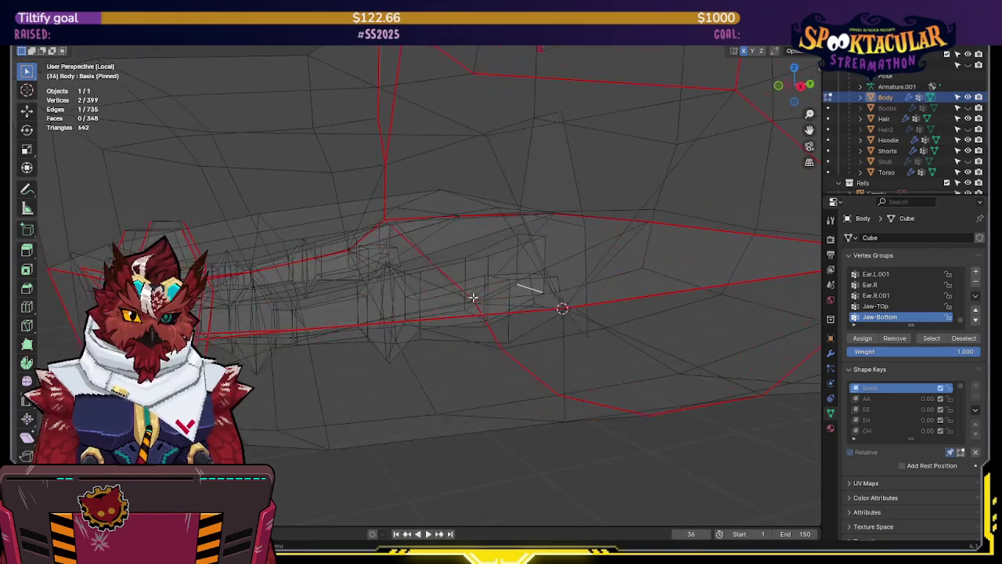
{"action": "key", "text": "g"}
{"action": "key", "text": "z"}
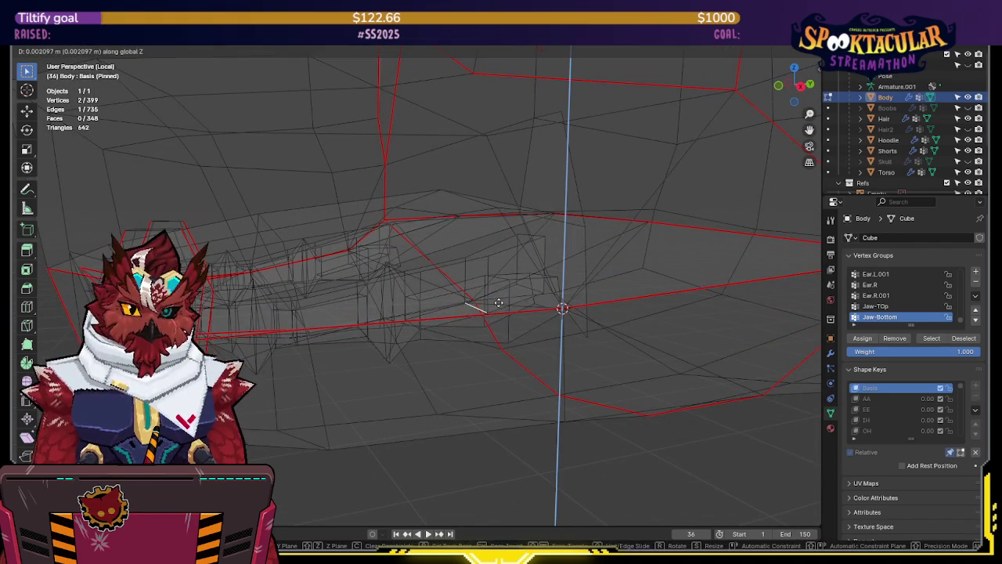
{"action": "key", "text": "Escape"}
{"action": "key", "text": "Tab"}
{"action": "key", "text": "shift+z"}
- Save the file and enter Edit Mode on the AA shape key in wireframe view
{"action": "key", "text": "ctrl+s"}
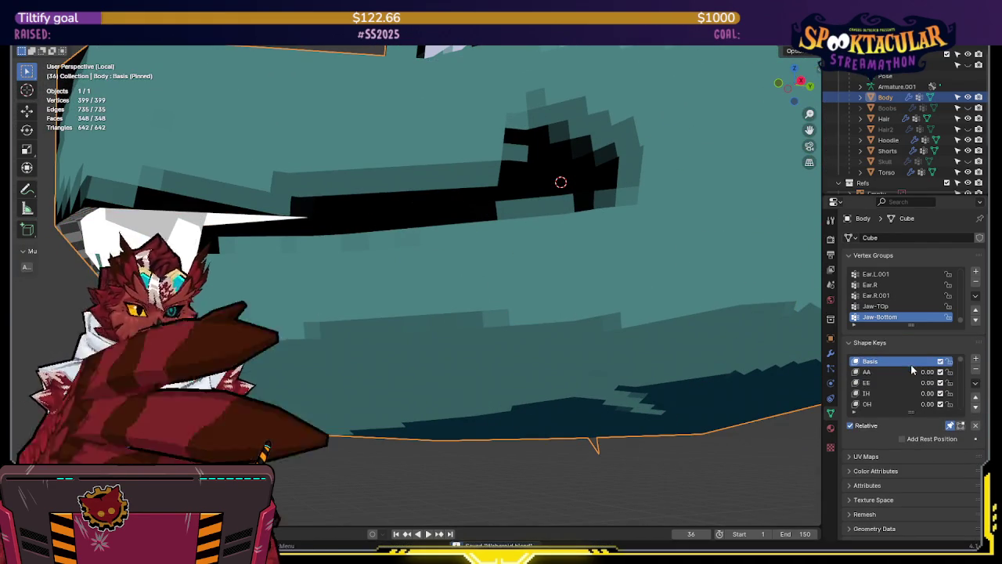
{"action": "left_click", "coordinate": [884, 372]}
{"action": "mouse_move", "coordinate": [668, 285]}
{"action": "middle_mouse_down"}
{"action": "mouse_move", "coordinate": [789, 290]}
{"action": "mouse_move", "coordinate": [591, 298]}
{"action": "middle_mouse_up"}
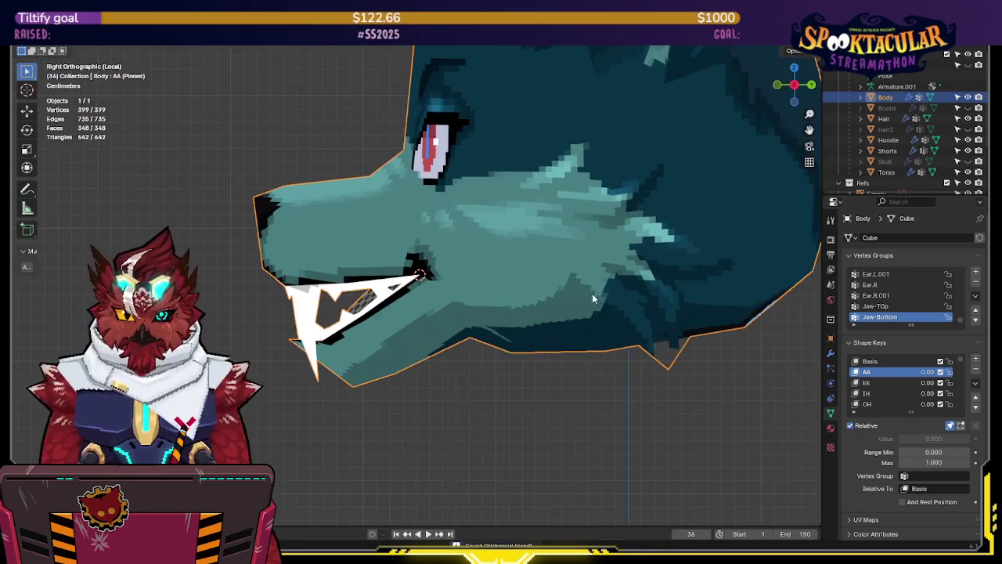
{"action": "scroll", "coordinate": [442, 276], "scroll_direction": "up", "scroll_amount": 1}
{"action": "key", "text": "Tab"}
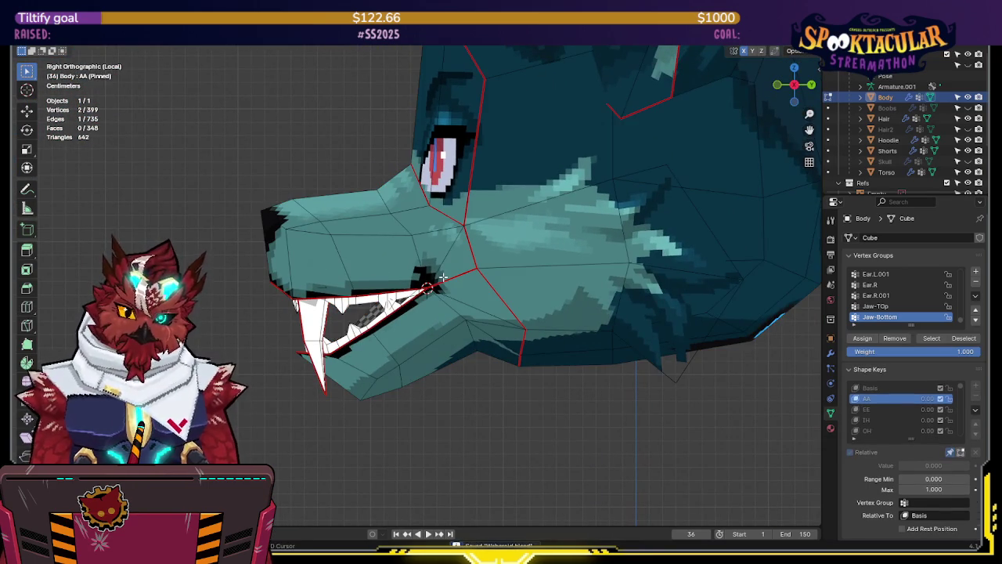
{"action": "key", "text": "shift+z"}
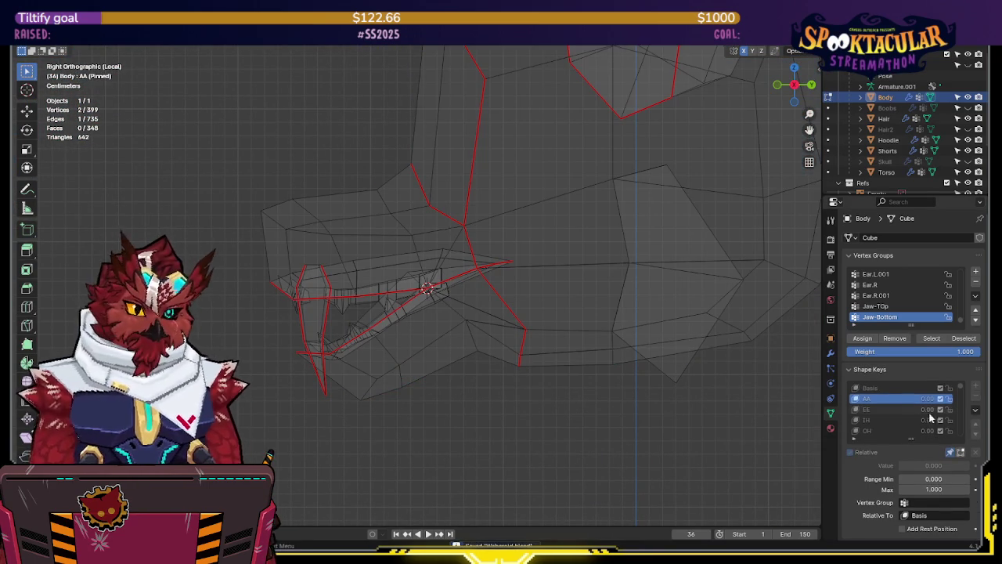
- Select the Jaw-TOp group and rotate it up about 10.8°, then return to Object Mode
{"action": "left_click", "coordinate": [885, 387]}
{"action": "left_click", "coordinate": [887, 398]}
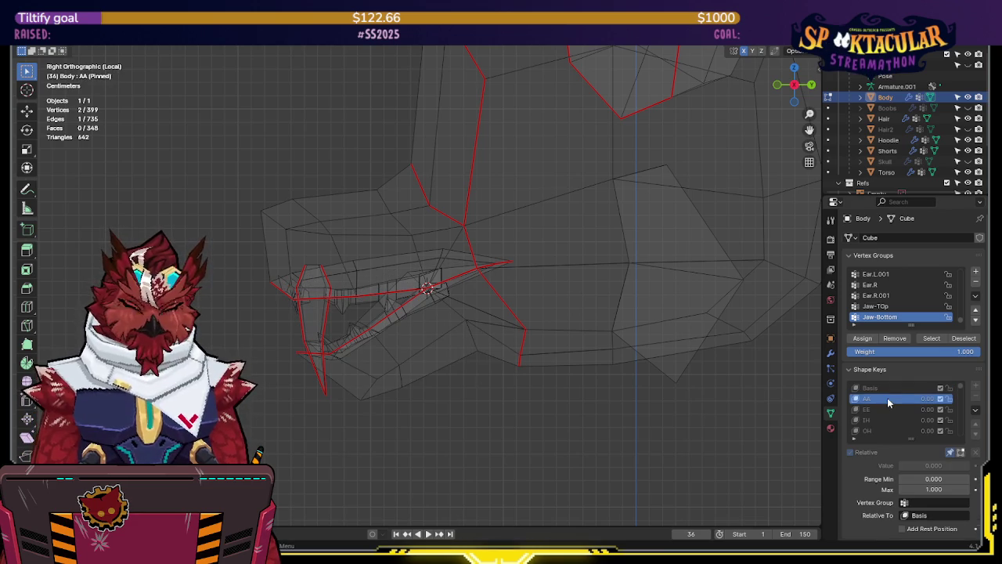
{"action": "key", "text": "alt+a"}
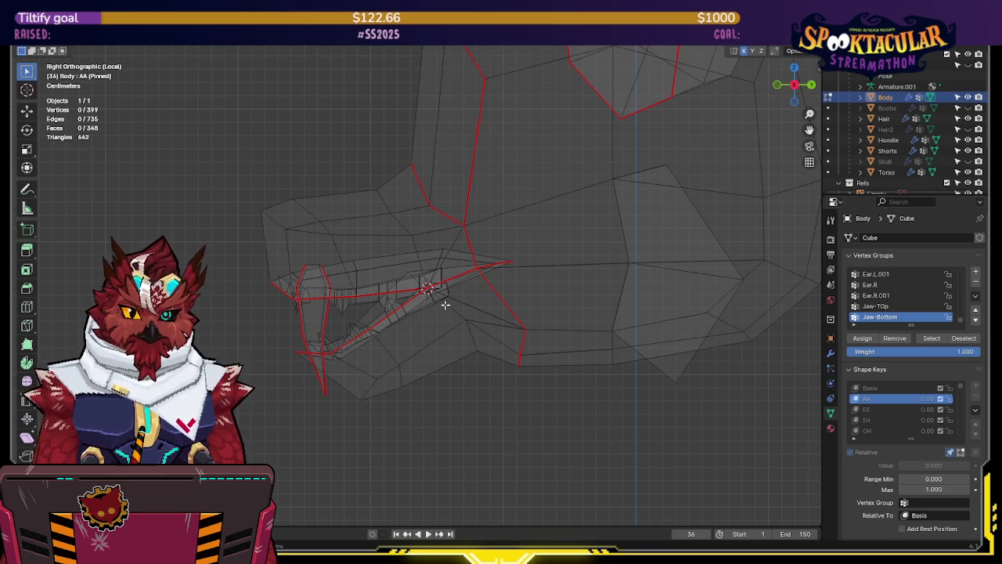
{"action": "left_click", "coordinate": [929, 338]}
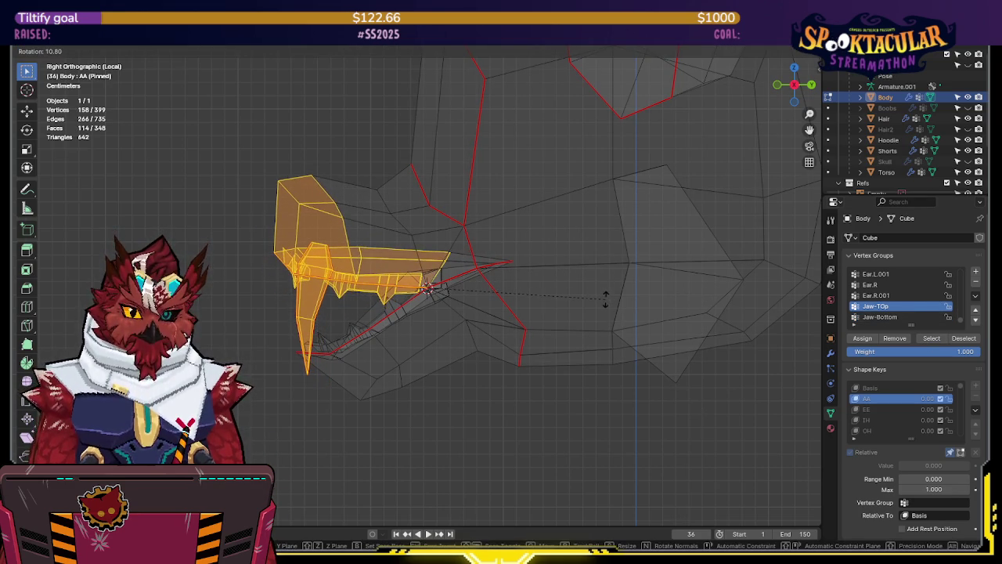
{"action": "left_click", "coordinate": [605, 298]}
{"action": "key", "text": "alt+z"}
{"action": "mouse_move", "coordinate": [605, 297]}
{"action": "middle_mouse_down"}
{"action": "mouse_move", "coordinate": [657, 303]}
{"action": "mouse_move", "coordinate": [563, 288]}
{"action": "mouse_move", "coordinate": [599, 276]}
{"action": "mouse_move", "coordinate": [728, 292]}
{"action": "mouse_move", "coordinate": [599, 297]}
{"action": "middle_mouse_up"}
{"action": "key", "text": "ctrl+Tab"}
{"action": "left_click", "coordinate": [619, 302]}
- Switch between the Basis and AA shape keys from several angles, then re-enter Edit Mode
{"action": "left_click", "coordinate": [888, 362]}
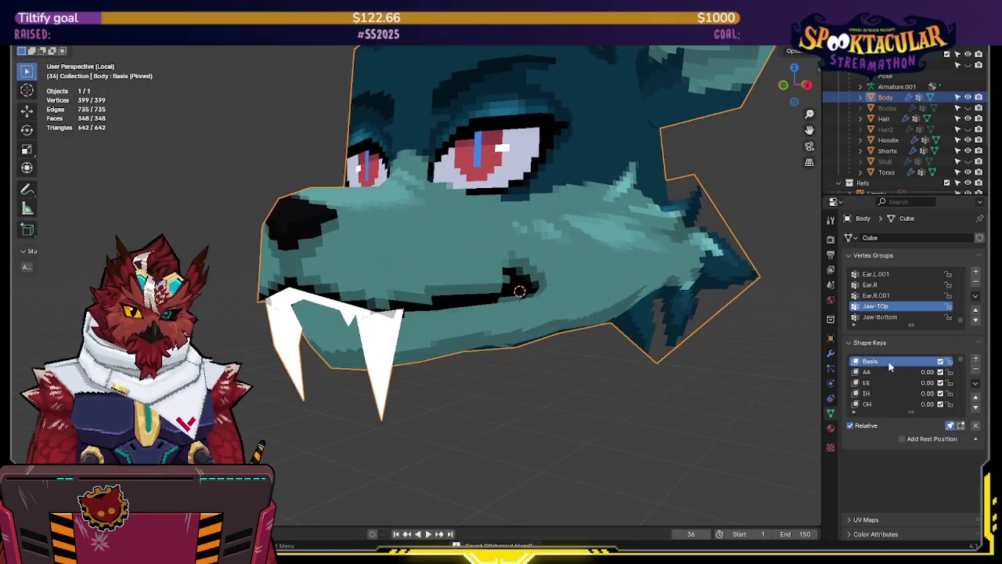
{"action": "left_click", "coordinate": [889, 372]}
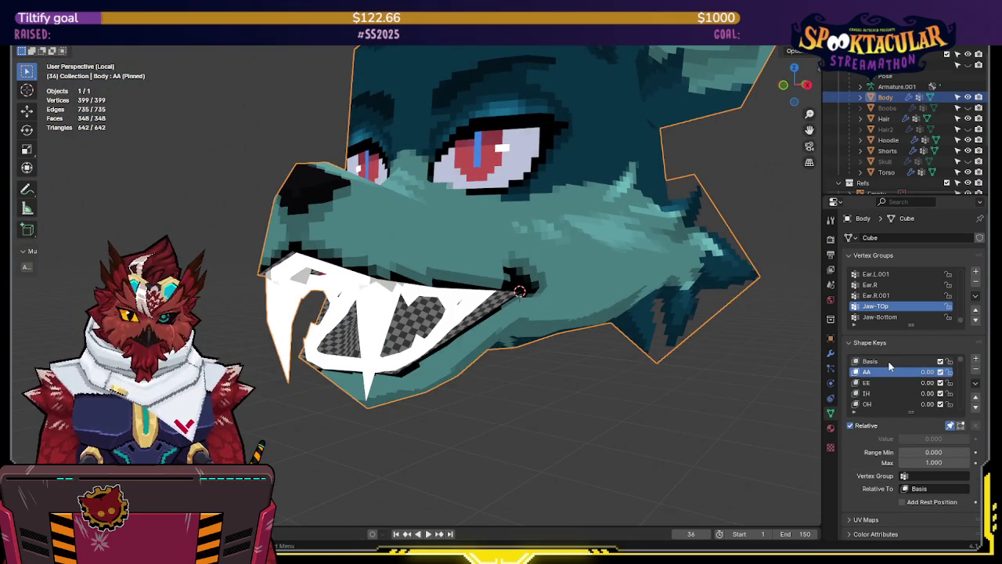
{"action": "mouse_move", "coordinate": [705, 337]}
{"action": "middle_mouse_down"}
{"action": "mouse_move", "coordinate": [644, 328]}
{"action": "mouse_move", "coordinate": [767, 347]}
{"action": "mouse_move", "coordinate": [691, 309]}
{"action": "mouse_move", "coordinate": [722, 315]}
{"action": "mouse_move", "coordinate": [684, 330]}
{"action": "mouse_move", "coordinate": [721, 315]}
{"action": "mouse_move", "coordinate": [584, 273]}
{"action": "middle_mouse_up"}
{"action": "left_click", "coordinate": [868, 361]}
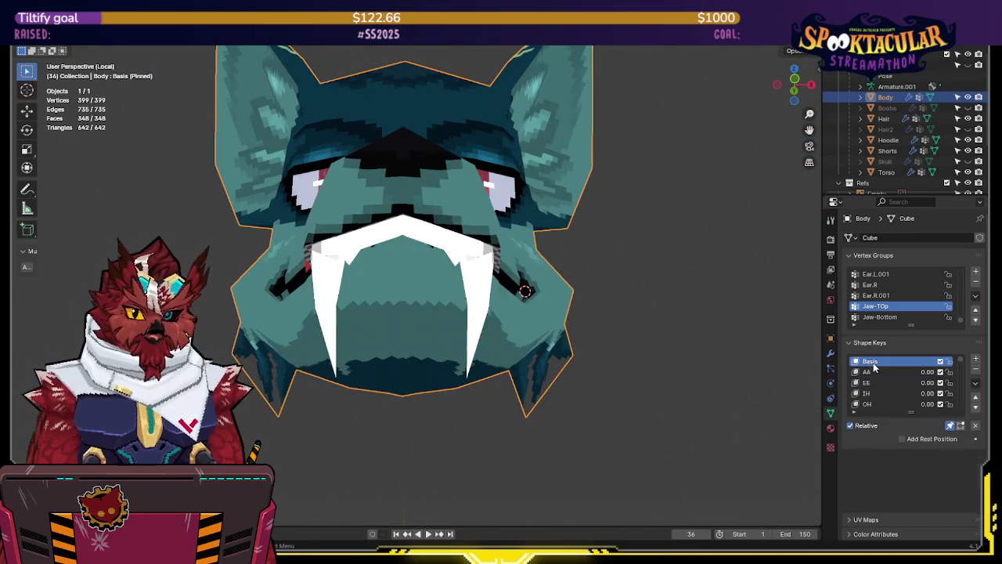
{"action": "mouse_move", "coordinate": [610, 306]}
{"action": "middle_mouse_down"}
{"action": "mouse_move", "coordinate": [646, 317]}
{"action": "mouse_move", "coordinate": [651, 348]}
{"action": "mouse_move", "coordinate": [665, 329]}
{"action": "middle_mouse_up"}
{"action": "scroll", "coordinate": [649, 353], "scroll_direction": "up", "scroll_amount": 3}
{"action": "key", "text": "Tab"}
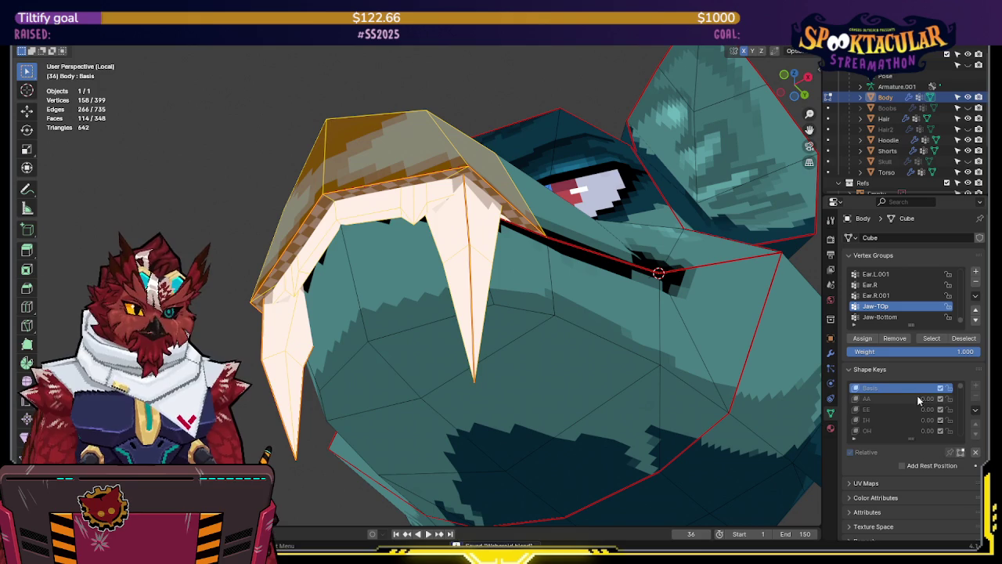
- Show the active shape while editing, clear the selection and inspect the mouth in wireframe
{"action": "left_click", "coordinate": [961, 453]}
{"action": "mouse_move", "coordinate": [548, 250]}
{"action": "middle_mouse_down"}
{"action": "mouse_move", "coordinate": [407, 183]}
{"action": "mouse_move", "coordinate": [518, 242]}
{"action": "mouse_move", "coordinate": [525, 415]}
{"action": "middle_mouse_up"}
{"action": "key", "text": "alt+a"}
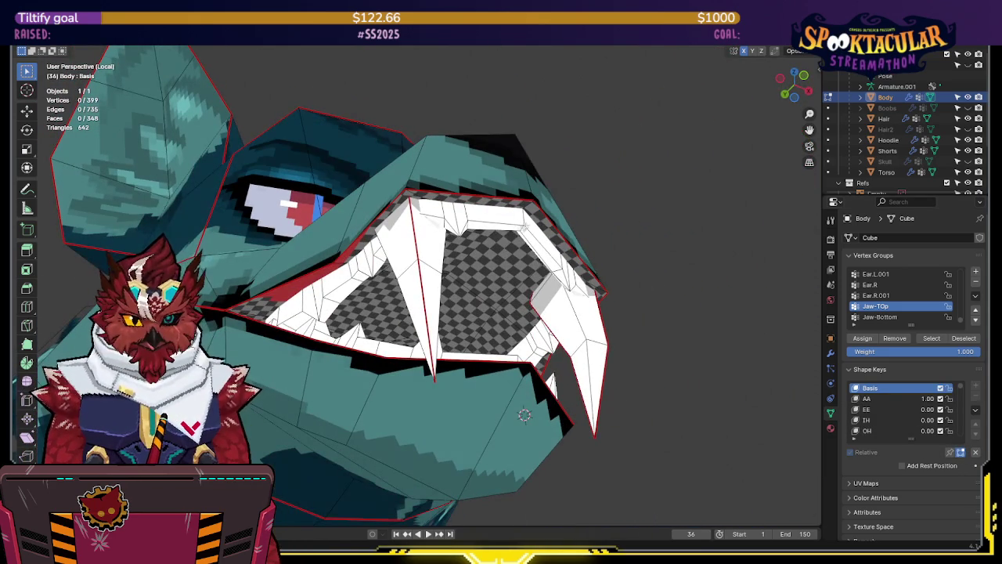
{"action": "mouse_move", "coordinate": [572, 210]}
{"action": "middle_mouse_down"}
{"action": "mouse_move", "coordinate": [539, 159]}
{"action": "mouse_move", "coordinate": [451, 185]}
{"action": "middle_mouse_up"}
{"action": "key", "text": "shift+z"}
{"action": "key", "text": "alt+z"}
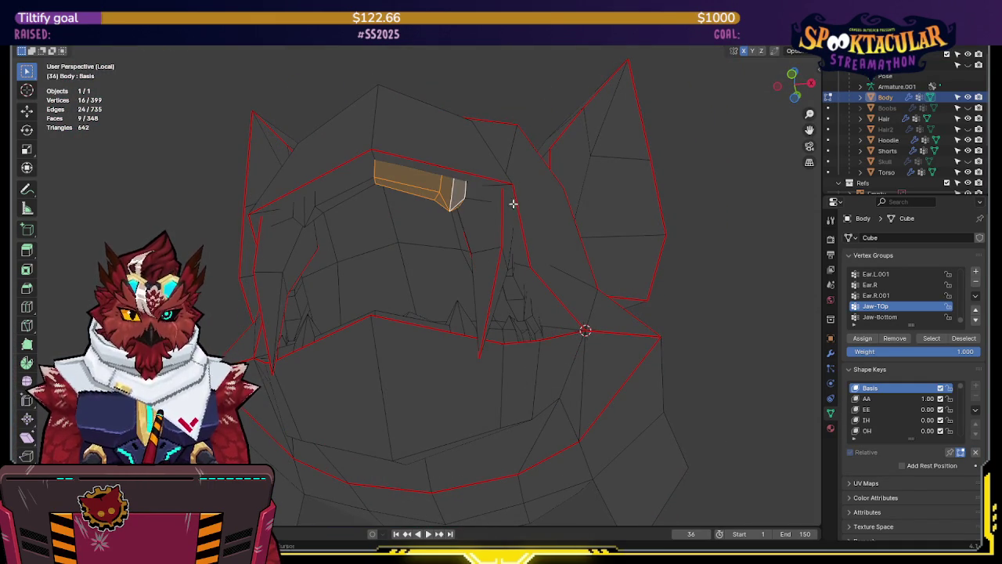
{"action": "middle_click_drag", "start_coordinate": [513, 204], "coordinate": [491, 193]}
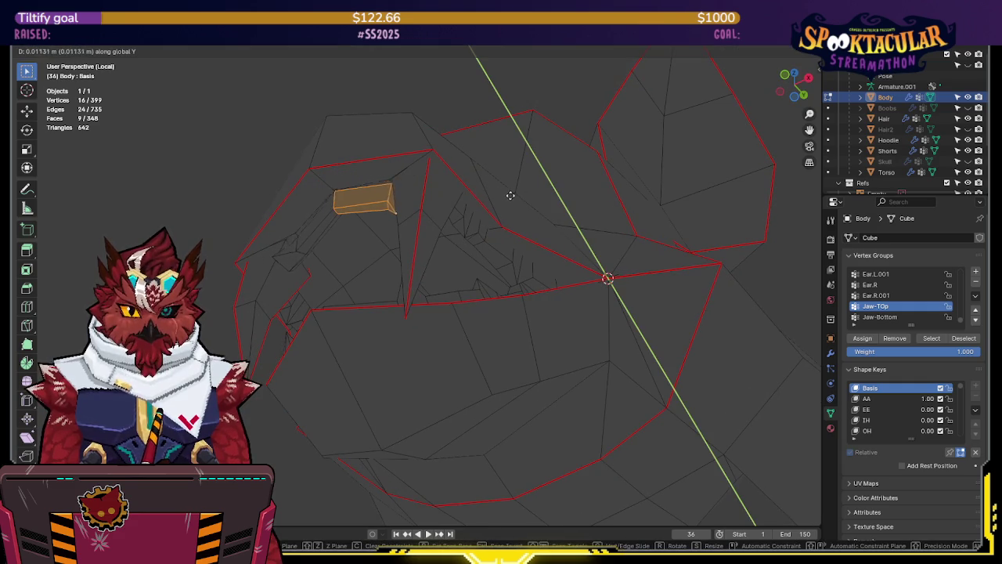
{"action": "left_click", "coordinate": [513, 196]}
{"action": "key", "text": "shift+z"}
{"action": "mouse_move", "coordinate": [441, 212]}
{"action": "middle_mouse_down"}
{"action": "mouse_move", "coordinate": [500, 202]}
{"action": "mouse_move", "coordinate": [454, 317]}
{"action": "mouse_move", "coordinate": [462, 270]}
{"action": "mouse_move", "coordinate": [381, 257]}
{"action": "mouse_move", "coordinate": [344, 267]}
{"action": "mouse_move", "coordinate": [376, 271]}
{"action": "mouse_move", "coordinate": [352, 290]}
{"action": "middle_mouse_up"}
{"action": "key", "text": "shift+z"}
{"action": "key", "text": "shift+z"}
- Move the selected mouth vertices front-to-back along Y
{"action": "key", "text": "g"}
{"action": "key", "text": "y"}
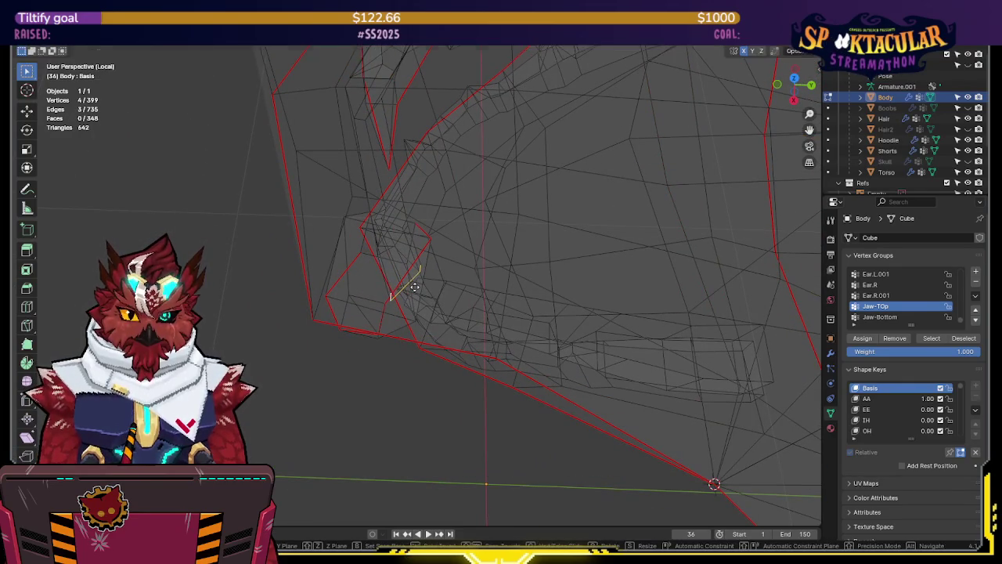
{"action": "key", "text": "shift+z"}
{"action": "left_click", "coordinate": [434, 108]}
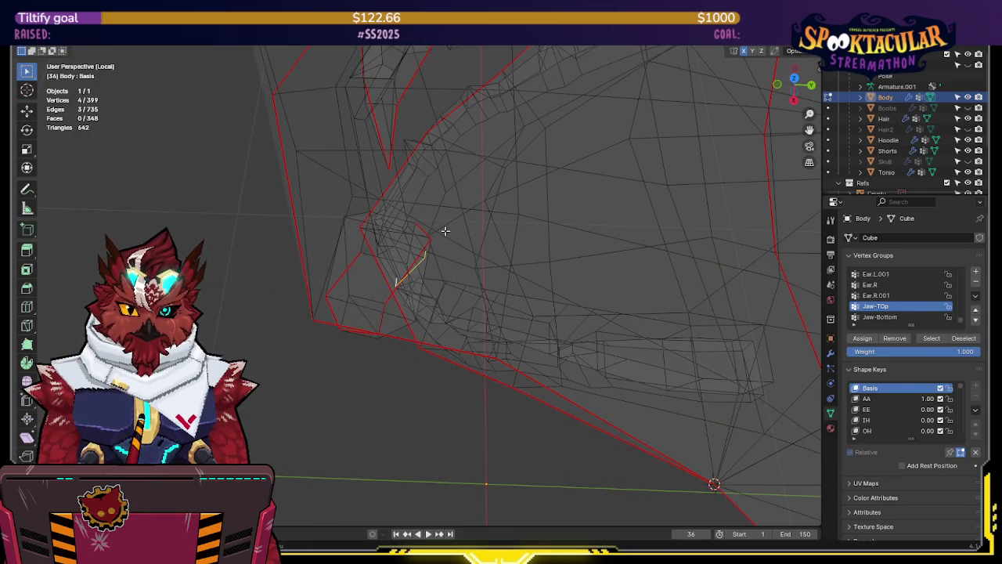
{"action": "key", "text": "shift+z"}
{"action": "mouse_move", "coordinate": [430, 152]}
{"action": "middle_mouse_down"}
{"action": "mouse_move", "coordinate": [422, 110]}
{"action": "mouse_move", "coordinate": [436, 86]}
{"action": "middle_mouse_up"}
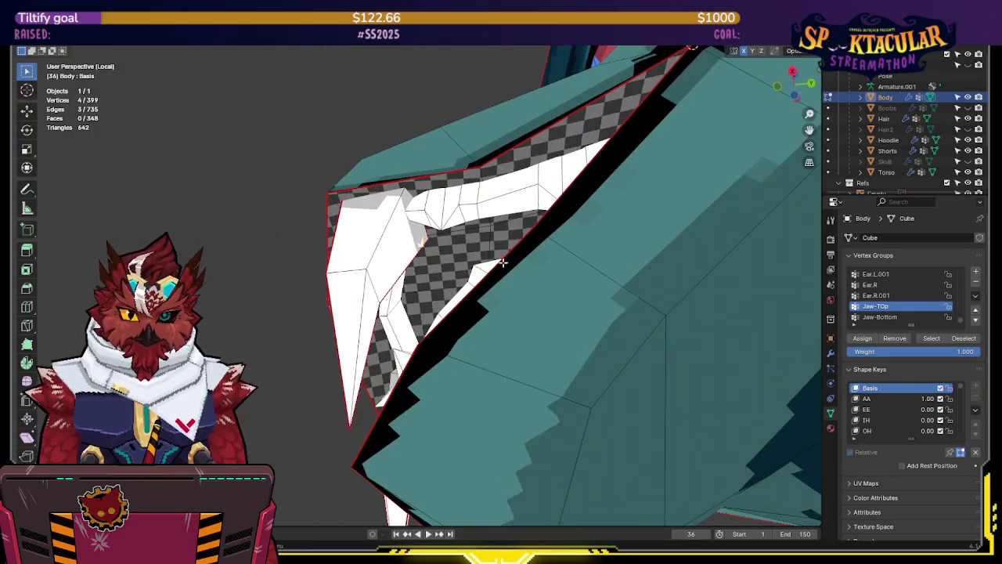
- Scale the mouth vertices, shift them about 0.0048 m along Z, and exit Edit Mode
{"action": "key", "text": "s"}
{"action": "left_click", "coordinate": [476, 249]}
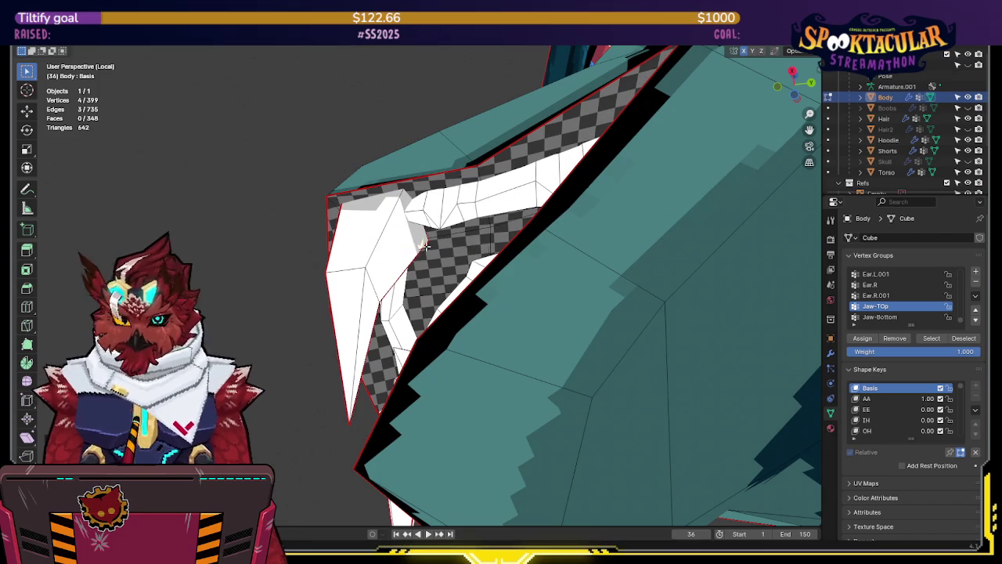
{"action": "key", "text": "shift+z"}
{"action": "mouse_move", "coordinate": [443, 206]}
{"action": "middle_mouse_down"}
{"action": "mouse_move", "coordinate": [486, 245]}
{"action": "mouse_move", "coordinate": [528, 317]}
{"action": "mouse_move", "coordinate": [566, 326]}
{"action": "mouse_move", "coordinate": [543, 328]}
{"action": "mouse_move", "coordinate": [517, 313]}
{"action": "mouse_move", "coordinate": [587, 278]}
{"action": "mouse_move", "coordinate": [671, 268]}
{"action": "mouse_move", "coordinate": [609, 259]}
{"action": "mouse_move", "coordinate": [543, 324]}
{"action": "mouse_move", "coordinate": [552, 335]}
{"action": "mouse_move", "coordinate": [579, 329]}
{"action": "middle_mouse_up"}
{"action": "left_click", "coordinate": [505, 308]}
{"action": "key", "text": "g"}
{"action": "key", "text": "z"}
{"action": "left_click", "coordinate": [535, 303]}
{"action": "key", "text": "shift+z"}
{"action": "key", "text": "Tab"}
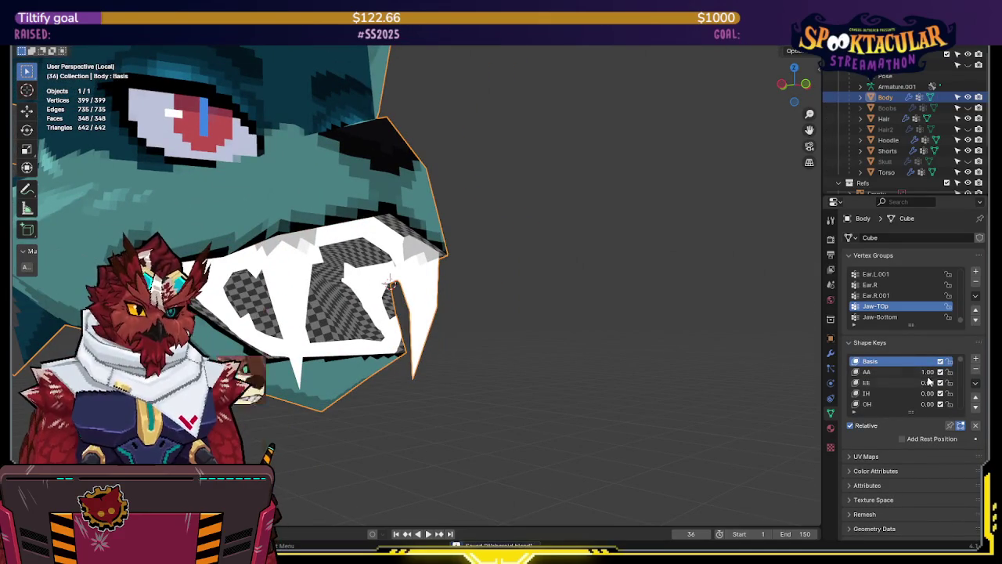
- Enter Edit Mode in X-ray and set the AA shape key to 1.00 to preview the open mouth
{"action": "mouse_move", "coordinate": [644, 315]}
{"action": "middle_mouse_down"}
{"action": "mouse_move", "coordinate": [410, 280]}
{"action": "mouse_move", "coordinate": [412, 288]}
{"action": "mouse_move", "coordinate": [515, 299]}
{"action": "mouse_move", "coordinate": [458, 293]}
{"action": "mouse_move", "coordinate": [503, 293]}
{"action": "mouse_move", "coordinate": [548, 263]}
{"action": "mouse_move", "coordinate": [566, 280]}
{"action": "mouse_move", "coordinate": [557, 270]}
{"action": "middle_mouse_up"}
{"action": "key", "text": "Tab"}
{"action": "key", "text": "alt+z"}
{"action": "key", "text": "alt+z"}
{"action": "left_click_drag", "start_coordinate": [931, 400], "coordinate": [963, 400]}
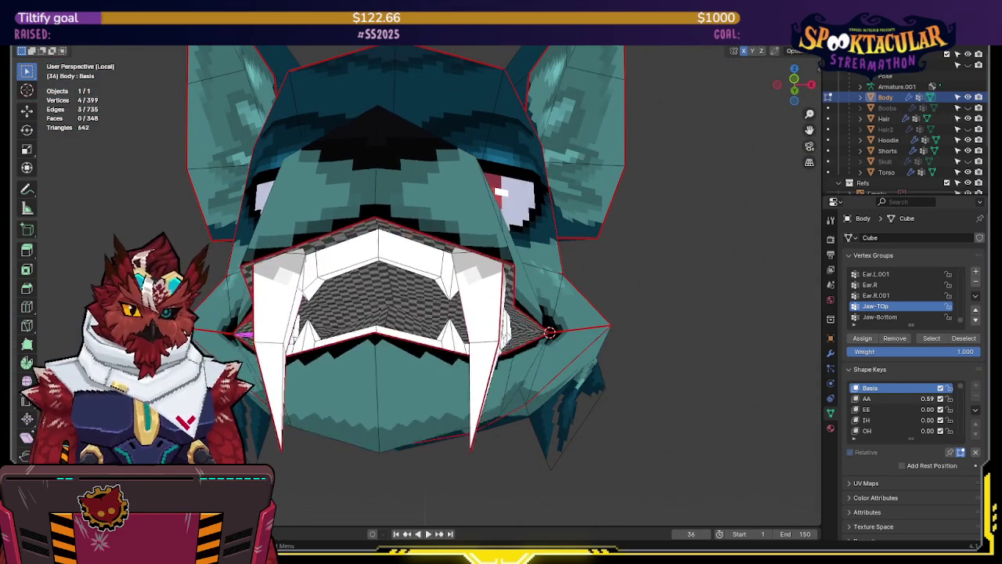
{"action": "mouse_move", "coordinate": [548, 282]}
{"action": "middle_mouse_down"}
{"action": "mouse_move", "coordinate": [521, 279]}
{"action": "mouse_move", "coordinate": [572, 279]}
{"action": "mouse_move", "coordinate": [524, 288]}
{"action": "middle_mouse_up"}
{"action": "key", "text": "ctrl+z"}
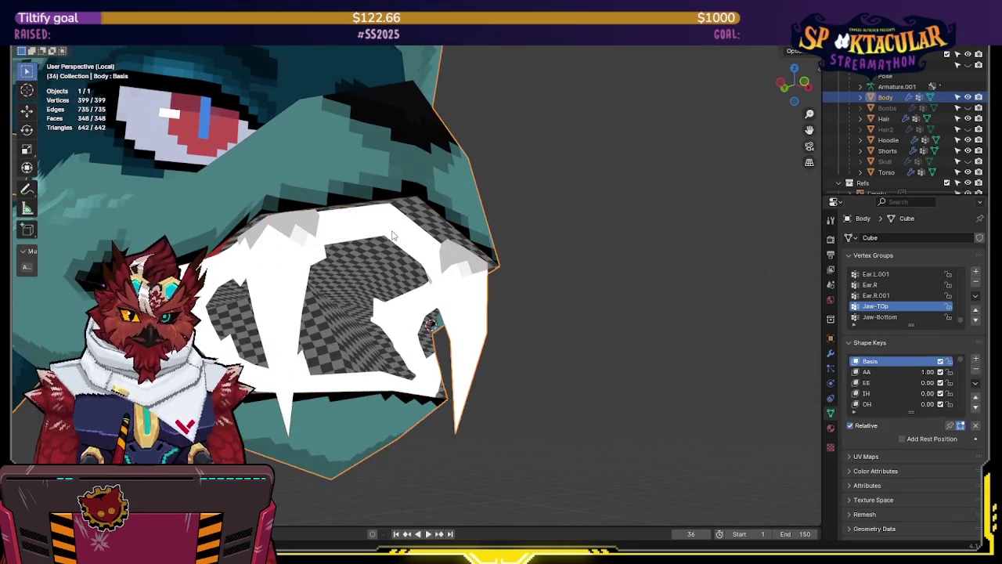
{"action": "key", "text": "ctrl+shift+z"}
{"action": "middle_click_drag", "start_coordinate": [423, 236], "coordinate": [481, 258]}
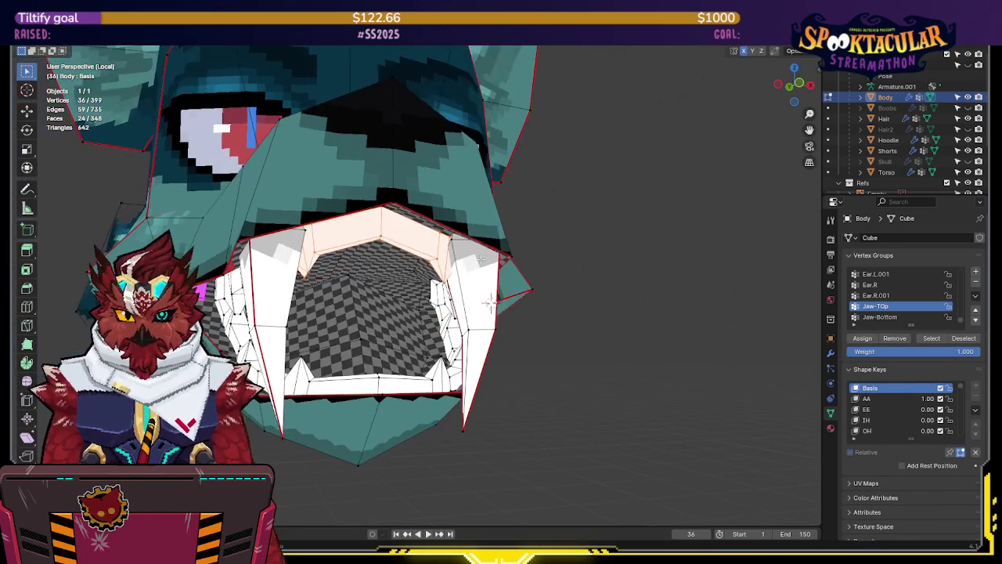
- Move the upper jaw vertically along Z, then return AA to 0.00
{"action": "key", "text": "g"}
{"action": "key", "text": "z"}
{"action": "left_click", "coordinate": [482, 208]}
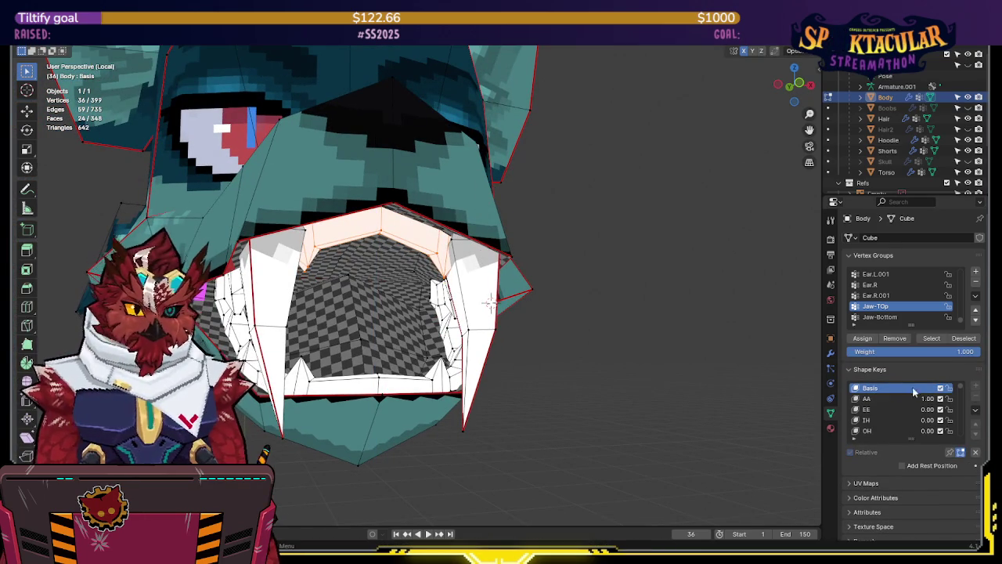
{"action": "key", "text": "ctrl+z"}
{"action": "middle_click_drag", "start_coordinate": [529, 307], "coordinate": [523, 275]}
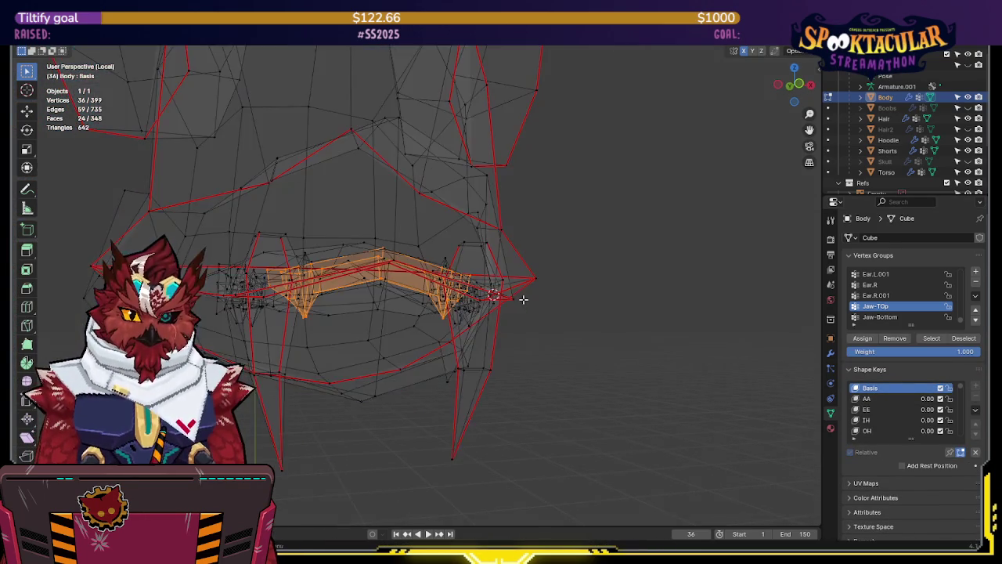
{"action": "key", "text": "g"}
{"action": "key", "text": "z"}
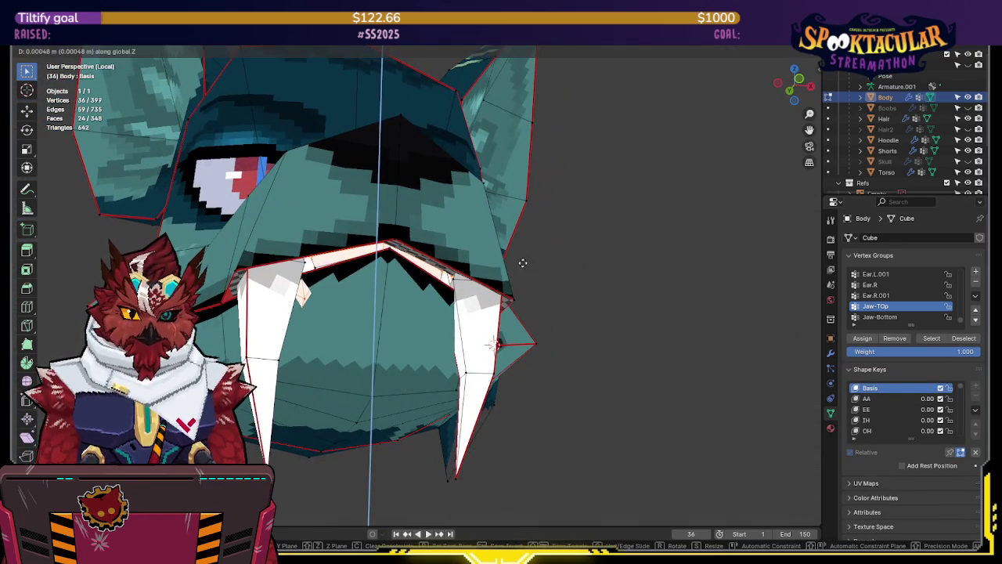
{"action": "key", "text": "Escape"}
- Select the linked jaw piece and a jaw-corner edge, then frame the selection
{"action": "key", "text": "alt+z"}
{"action": "mouse_move", "coordinate": [521, 228]}
{"action": "middle_mouse_down"}
{"action": "mouse_move", "coordinate": [385, 262]}
{"action": "mouse_move", "coordinate": [378, 296]}
{"action": "mouse_move", "coordinate": [436, 290]}
{"action": "mouse_move", "coordinate": [461, 300]}
{"action": "middle_mouse_up"}
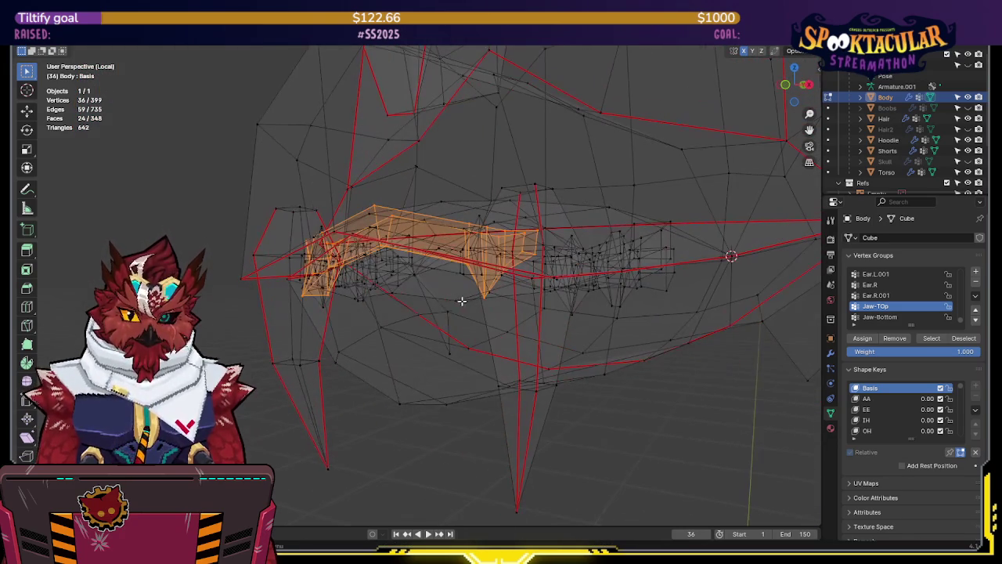
{"action": "left_click", "coordinate": [308, 298]}
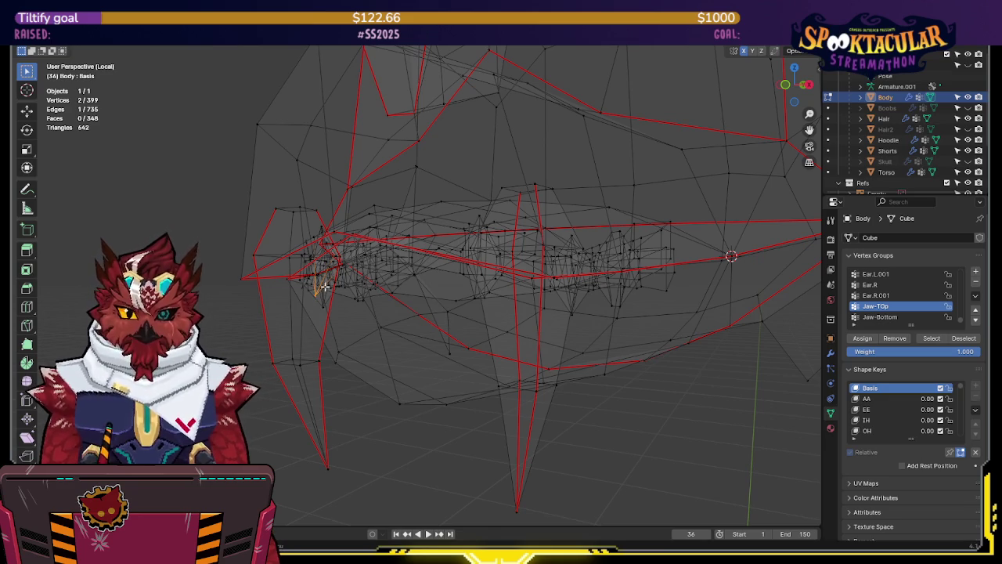
{"action": "mouse_move", "coordinate": [319, 291]}
{"action": "middle_mouse_down"}
{"action": "mouse_move", "coordinate": [384, 290]}
{"action": "mouse_move", "coordinate": [365, 282]}
{"action": "middle_mouse_up"}
{"action": "left_click", "coordinate": [266, 280]}
{"action": "key", "text": "l"}
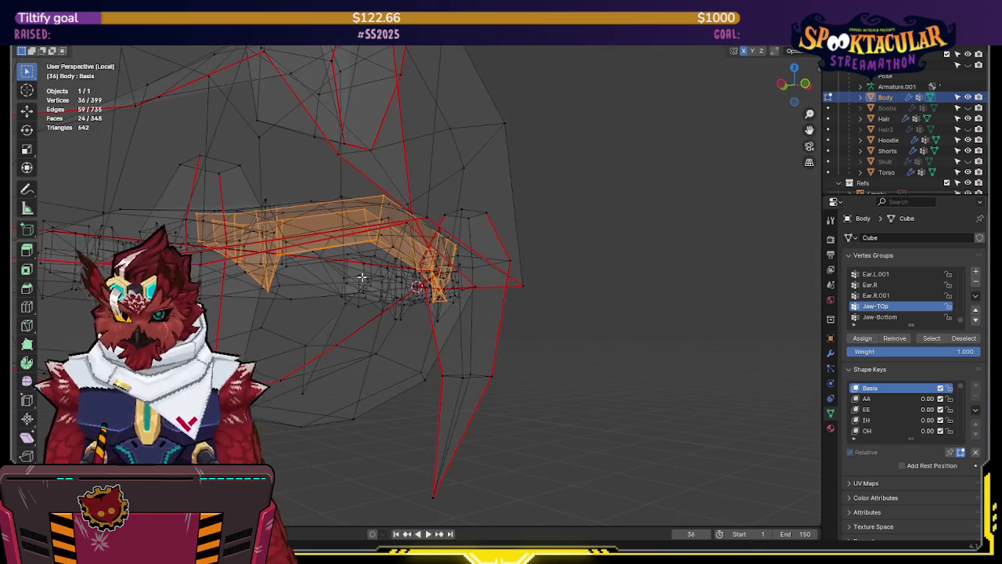
{"action": "middle_click_drag", "start_coordinate": [270, 287], "coordinate": [623, 289]}
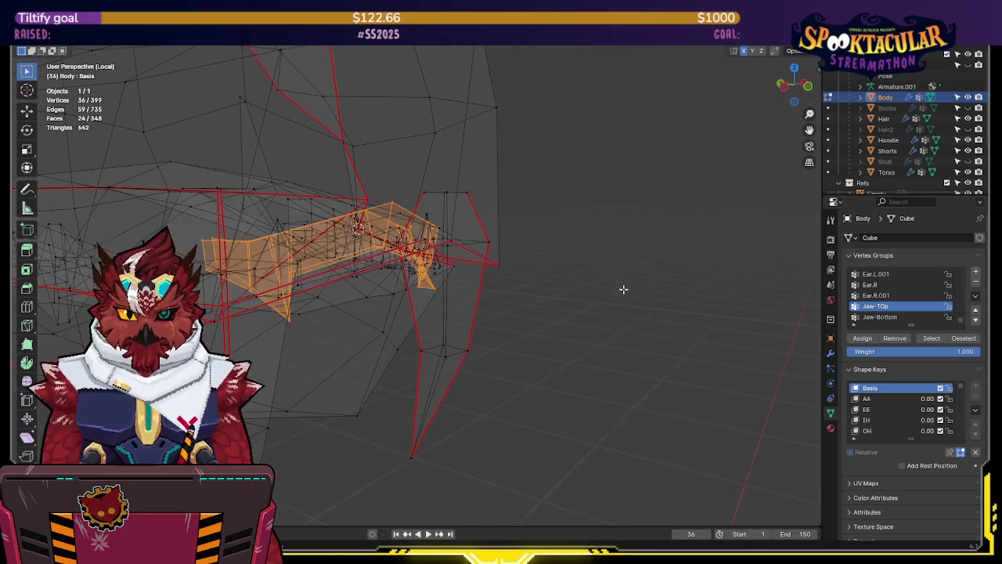
{"action": "left_click", "coordinate": [421, 289]}
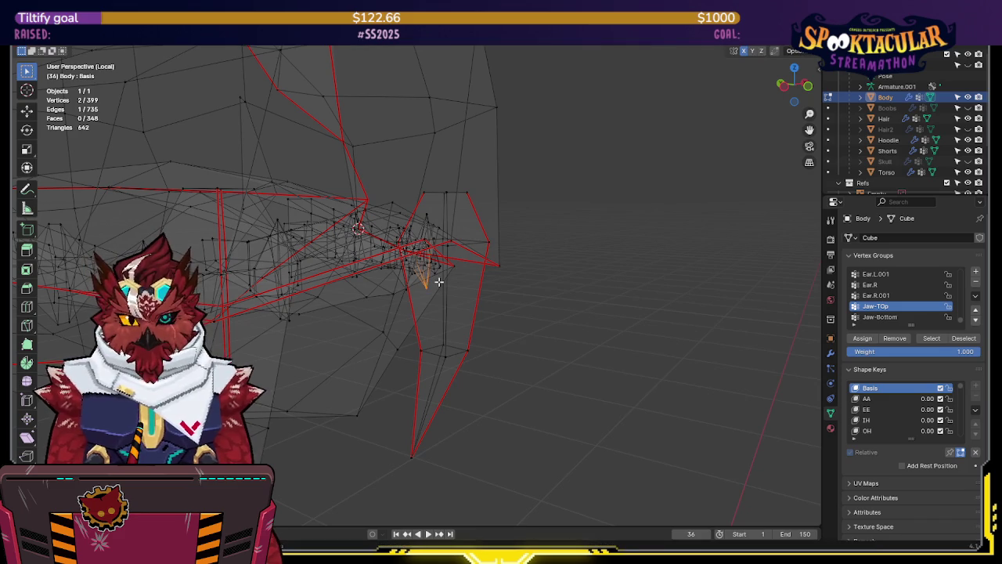
{"action": "key", "text": "KP_Decimal"}
- Duplicate the selected jaw edge in right-side view, leaving the copy in place
{"action": "key", "text": "KP_3"}
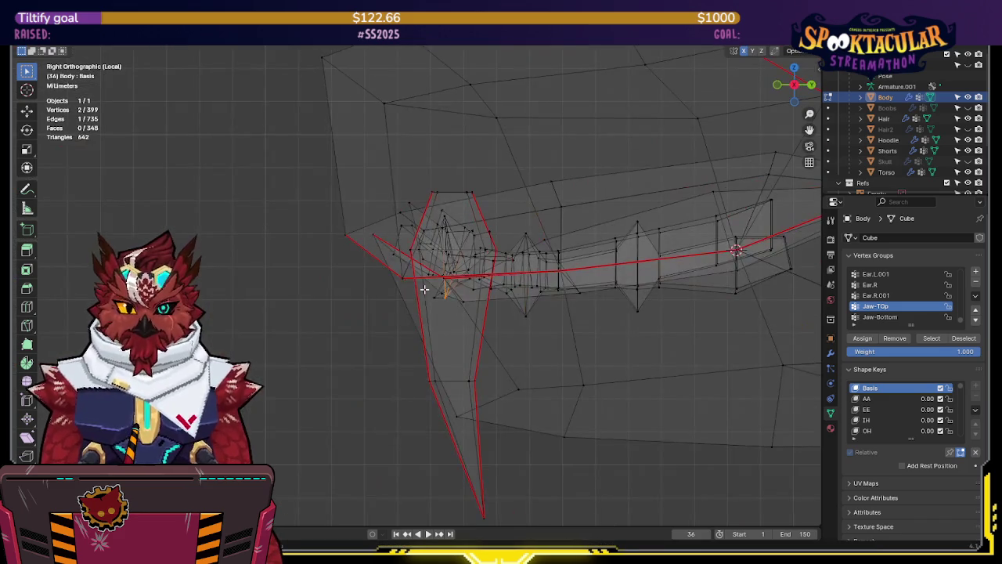
{"action": "scroll", "coordinate": [470, 313], "scroll_direction": "up", "scroll_amount": 2}
{"action": "key", "text": "g"}
{"action": "right_click", "coordinate": [493, 372]}
{"action": "key", "text": "shift+d"}
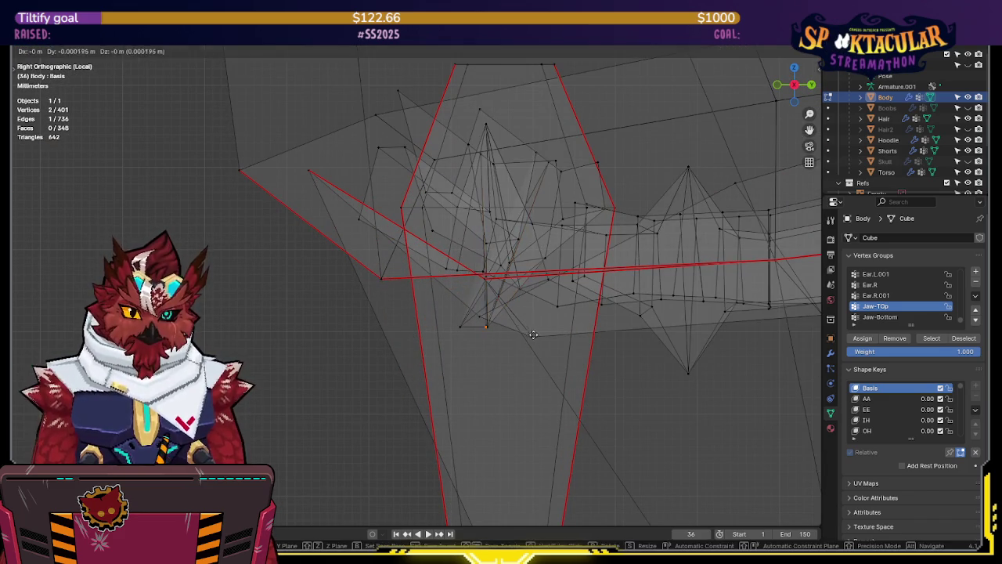
{"action": "right_click", "coordinate": [510, 327]}
{"action": "mouse_move", "coordinate": [463, 326]}
{"action": "middle_mouse_down"}
{"action": "mouse_move", "coordinate": [579, 331]}
{"action": "mouse_move", "coordinate": [512, 329]}
{"action": "middle_mouse_up"}
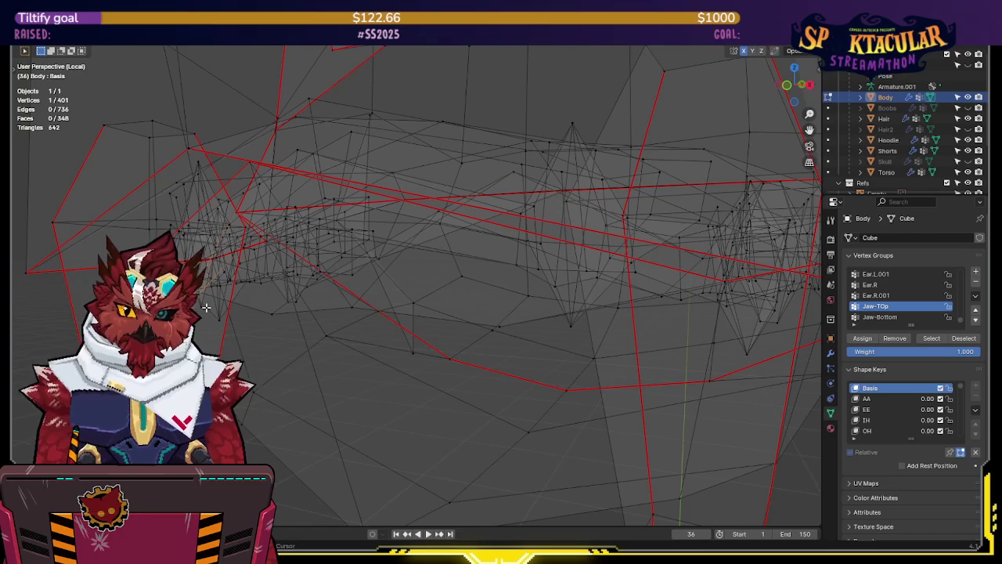
- Merge two stray jaw vertices at center and snap another vertex onto its neighbours
{"action": "left_click", "coordinate": [202, 284], "text": "shift"}
{"action": "right_click", "coordinate": [202, 284]}
{"action": "left_click", "coordinate": [202, 302]}
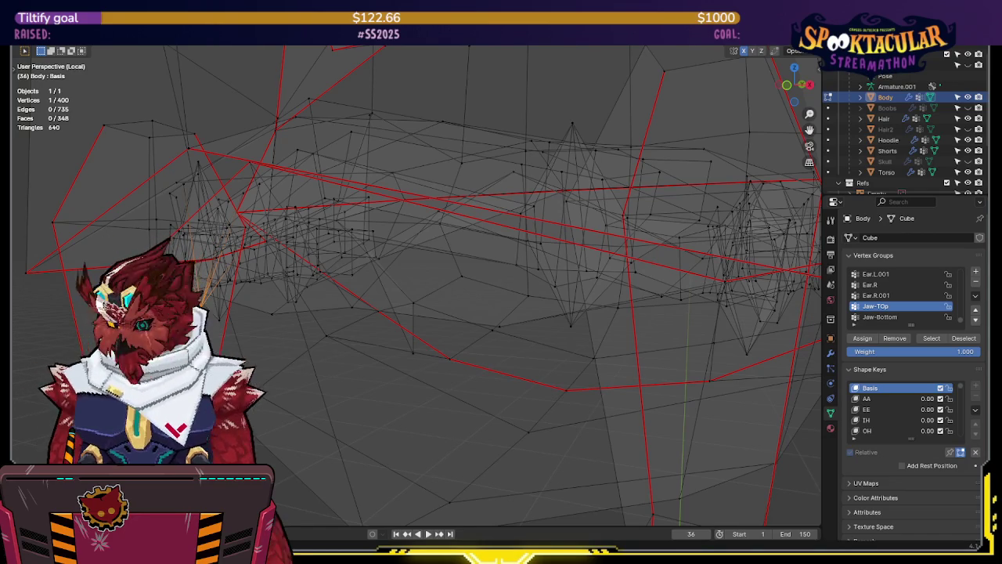
{"action": "middle_click_drag", "start_coordinate": [548, 329], "coordinate": [592, 319]}
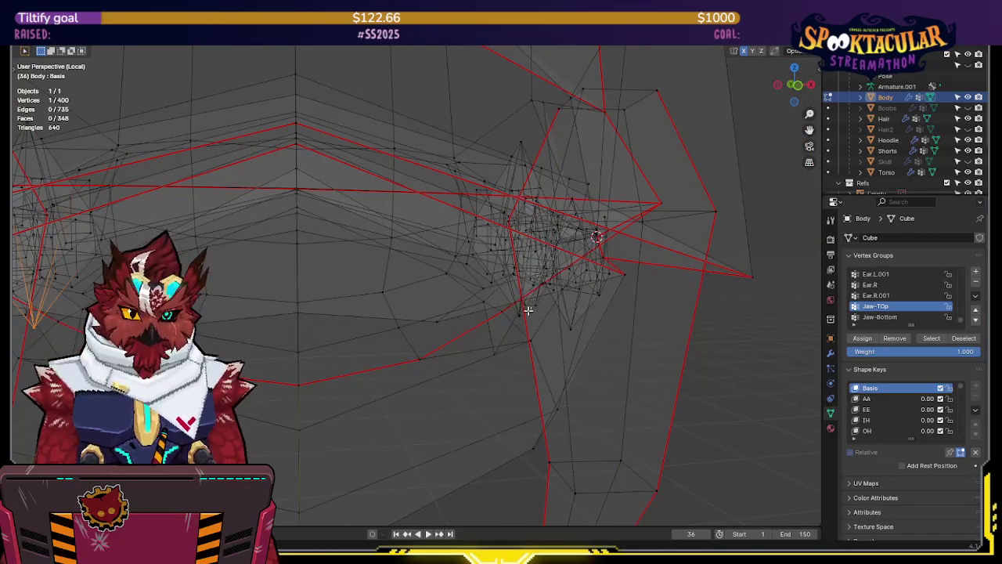
{"action": "key", "text": "g"}
{"action": "left_click", "coordinate": [514, 330]}
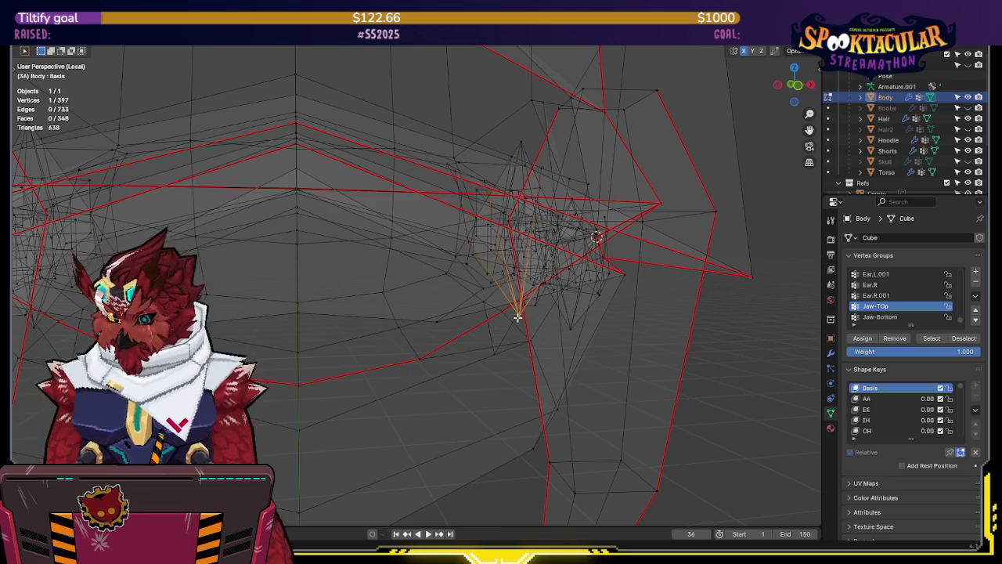
- Select the linked jaw and teeth geometry and merge overlapping vertices by distance
{"action": "key", "text": "ctrl+l"}
{"action": "key", "text": "F3"}
{"action": "left_click", "coordinate": [689, 331]}
{"action": "middle_click_drag", "start_coordinate": [689, 332], "coordinate": [506, 319]}
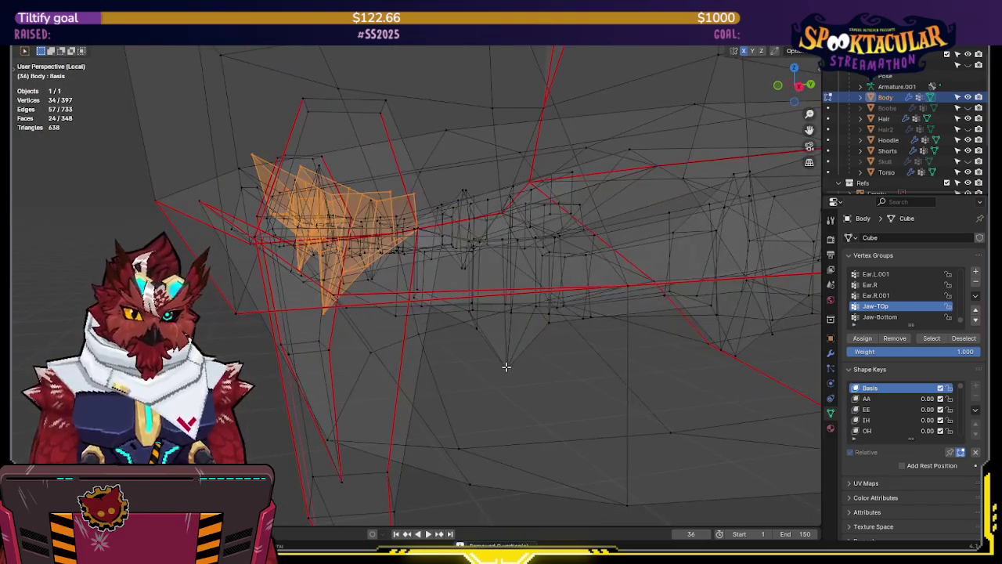
{"action": "key", "text": "l"}
{"action": "middle_click_drag", "start_coordinate": [618, 340], "coordinate": [510, 332]}
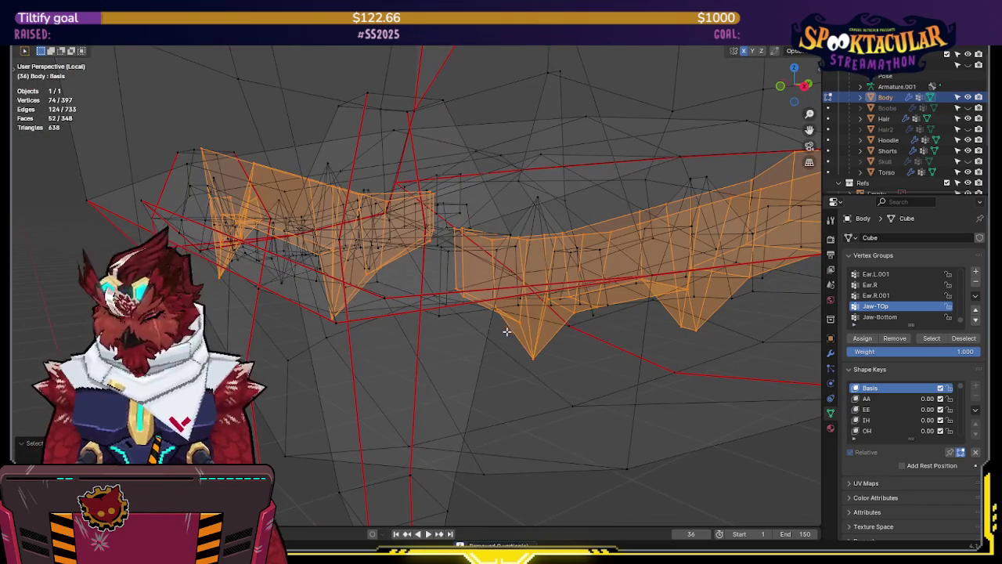
{"action": "key", "text": "l"}
{"action": "key", "text": "m"}
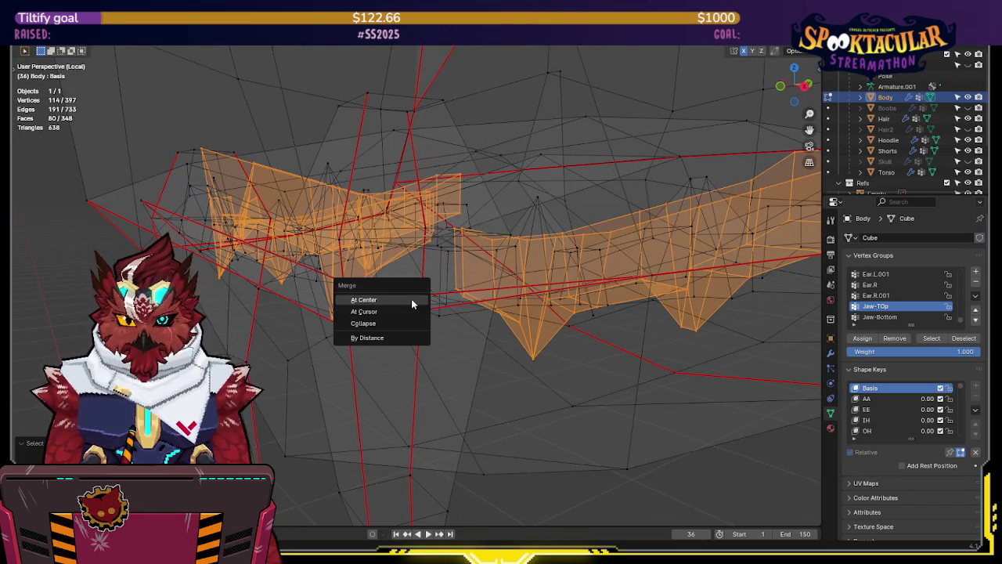
{"action": "left_click", "coordinate": [393, 338]}
- Inspect the merged jaw in textured solid shading and return to Object Mode
{"action": "middle_click_drag", "start_coordinate": [393, 339], "coordinate": [431, 330]}
{"action": "scroll", "coordinate": [438, 331], "scroll_direction": "up", "scroll_amount": 3}
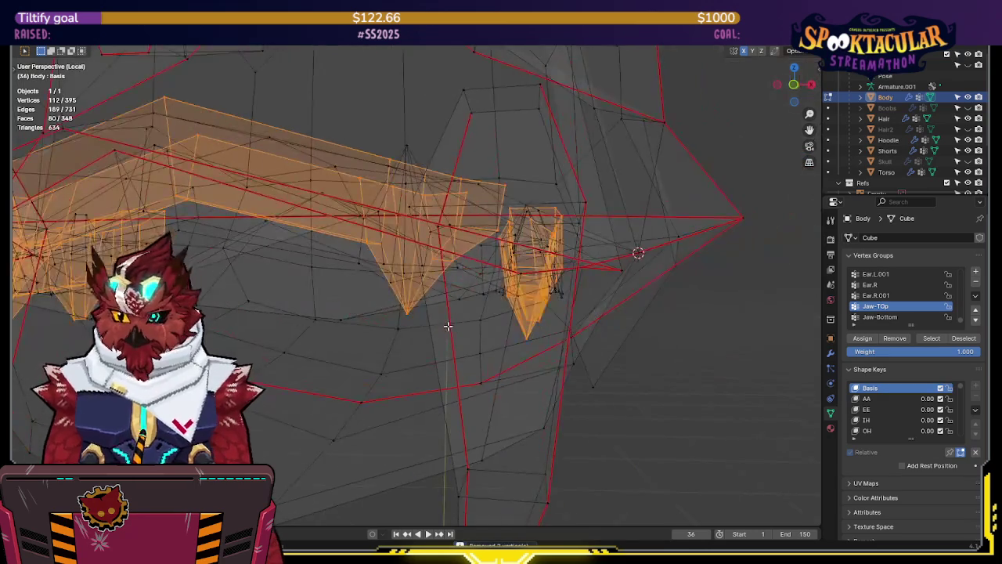
{"action": "scroll", "coordinate": [431, 327], "scroll_direction": "up", "scroll_amount": 3}
{"action": "scroll", "coordinate": [421, 313], "scroll_direction": "down", "scroll_amount": 3}
{"action": "key", "text": "shift+z"}
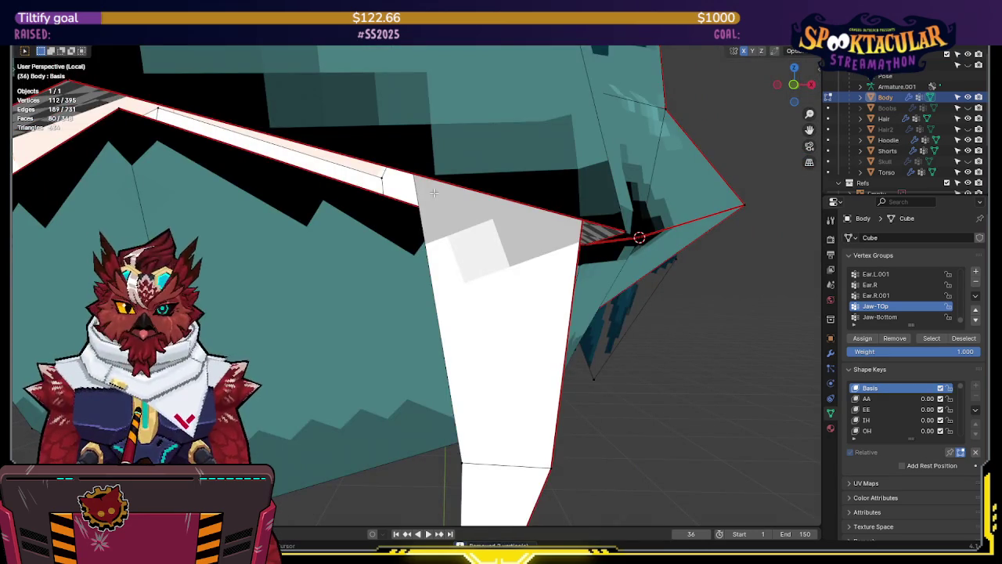
{"action": "middle_click_drag", "start_coordinate": [433, 192], "coordinate": [483, 210]}
{"action": "key", "text": "Tab"}
- Preview the mouth fully open with the AA shape key at 1.00
{"action": "left_click_drag", "start_coordinate": [928, 377], "coordinate": [970, 377]}
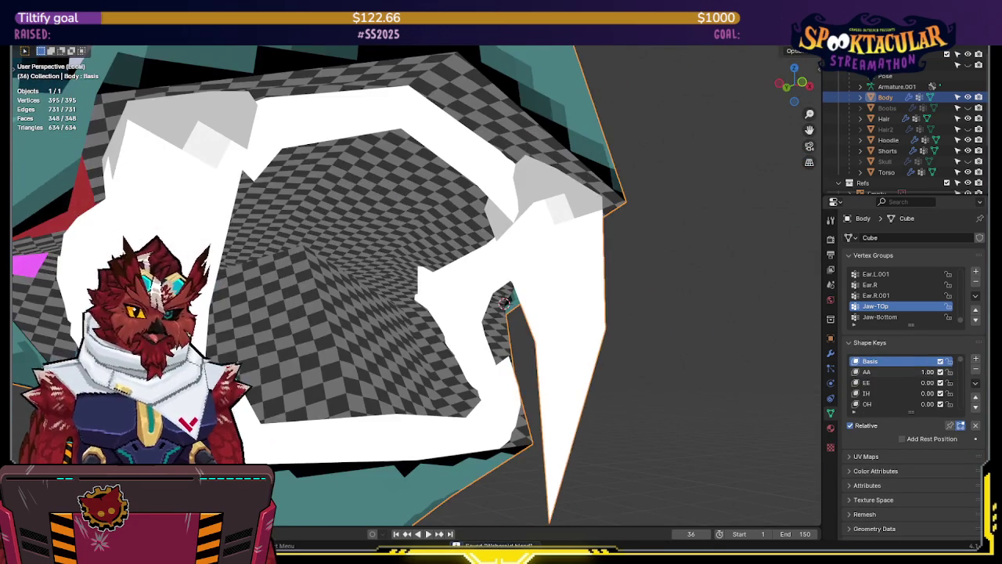
{"action": "mouse_move", "coordinate": [515, 264]}
{"action": "middle_mouse_down"}
{"action": "mouse_move", "coordinate": [494, 269]}
{"action": "mouse_move", "coordinate": [490, 258]}
{"action": "middle_mouse_up"}
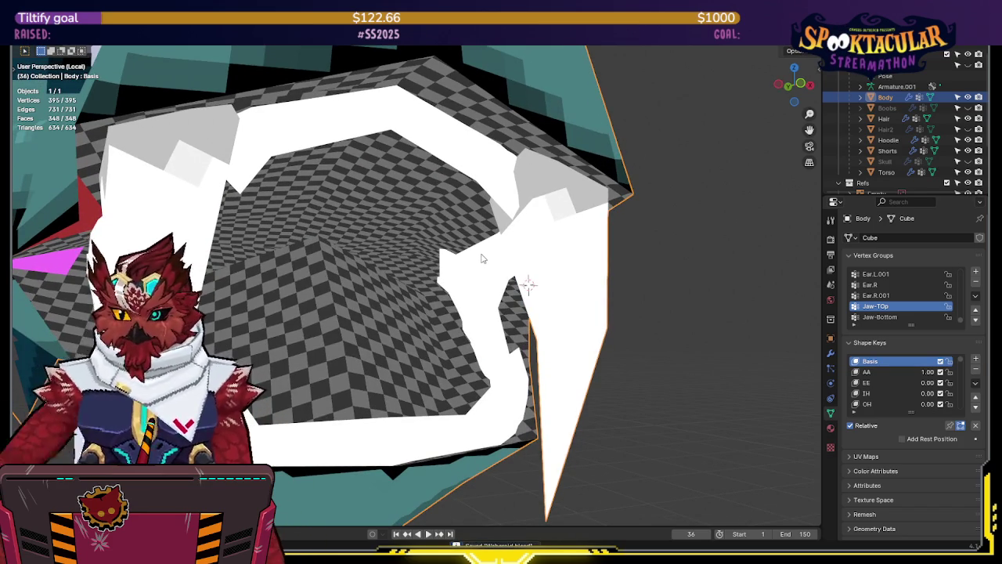
{"action": "mouse_move", "coordinate": [482, 258]}
{"action": "middle_mouse_down"}
{"action": "mouse_move", "coordinate": [528, 245]}
{"action": "mouse_move", "coordinate": [447, 277]}
{"action": "mouse_move", "coordinate": [376, 260]}
{"action": "middle_mouse_up"}
{"action": "mouse_move", "coordinate": [621, 296]}
{"action": "middle_mouse_down"}
{"action": "mouse_move", "coordinate": [383, 174]}
{"action": "mouse_move", "coordinate": [469, 219]}
{"action": "middle_mouse_up"}
- With AA back at 0.00, move a jaw vertex along Y in right-side view
{"action": "key", "text": "Tab"}
{"action": "left_click_drag", "start_coordinate": [930, 400], "coordinate": [900, 400]}
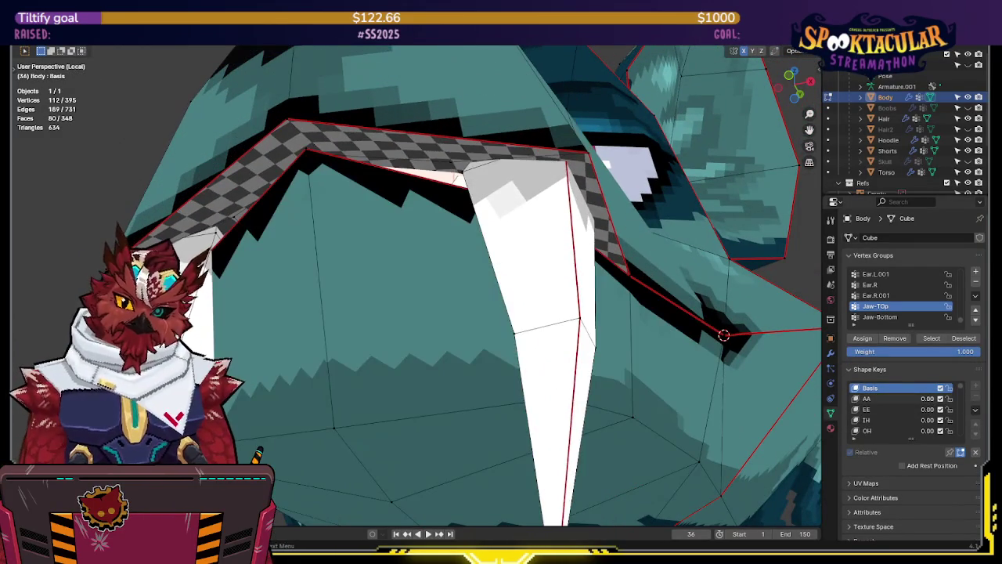
{"action": "mouse_move", "coordinate": [445, 264]}
{"action": "middle_mouse_down"}
{"action": "mouse_move", "coordinate": [347, 322]}
{"action": "mouse_move", "coordinate": [369, 350]}
{"action": "mouse_move", "coordinate": [324, 333]}
{"action": "mouse_move", "coordinate": [360, 296]}
{"action": "middle_mouse_up"}
{"action": "key", "text": "alt+z"}
{"action": "left_click", "coordinate": [341, 313]}
{"action": "key", "text": "KP_3"}
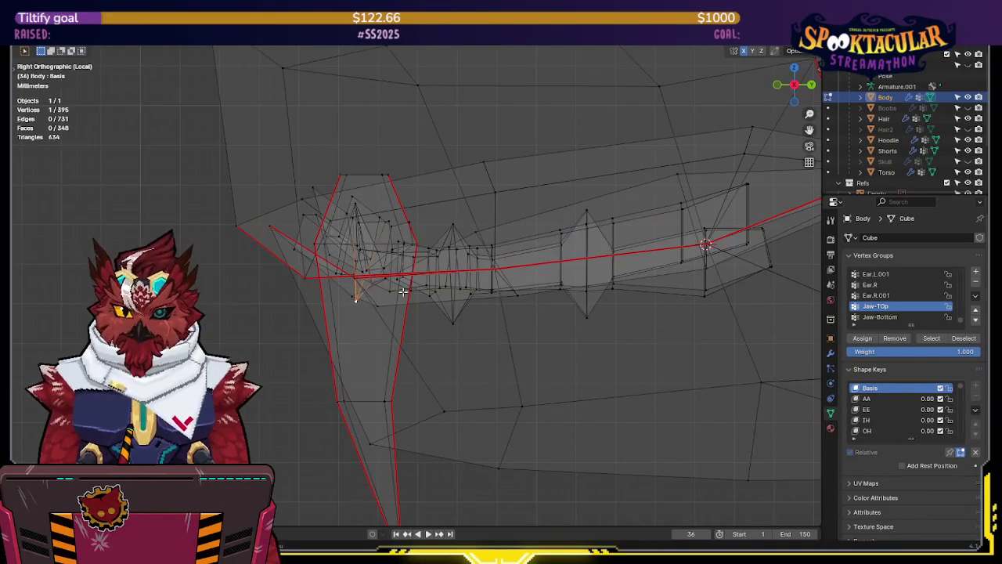
{"action": "key", "text": "g"}
{"action": "key", "text": "y"}
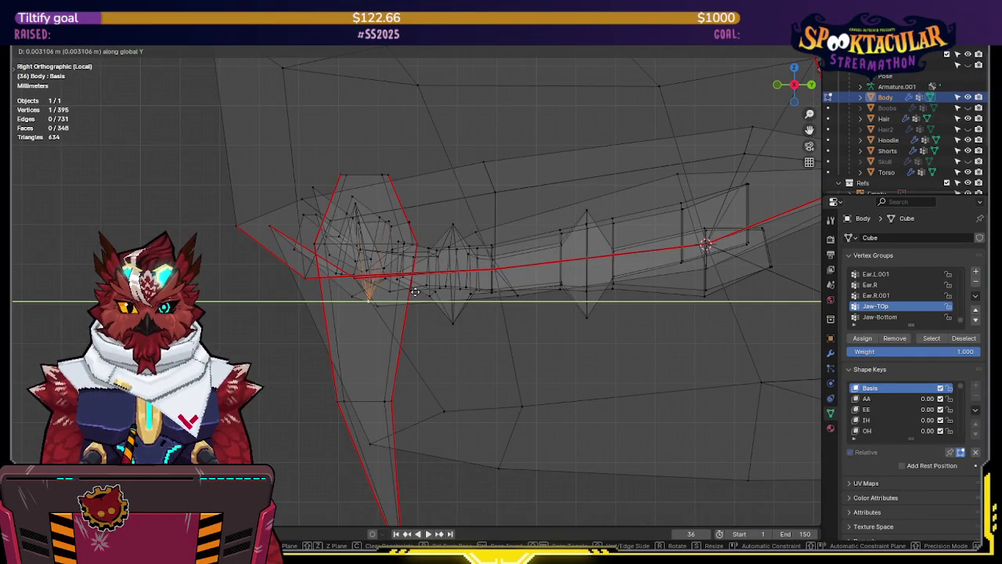
{"action": "middle_click_drag", "start_coordinate": [415, 292], "coordinate": [430, 256]}
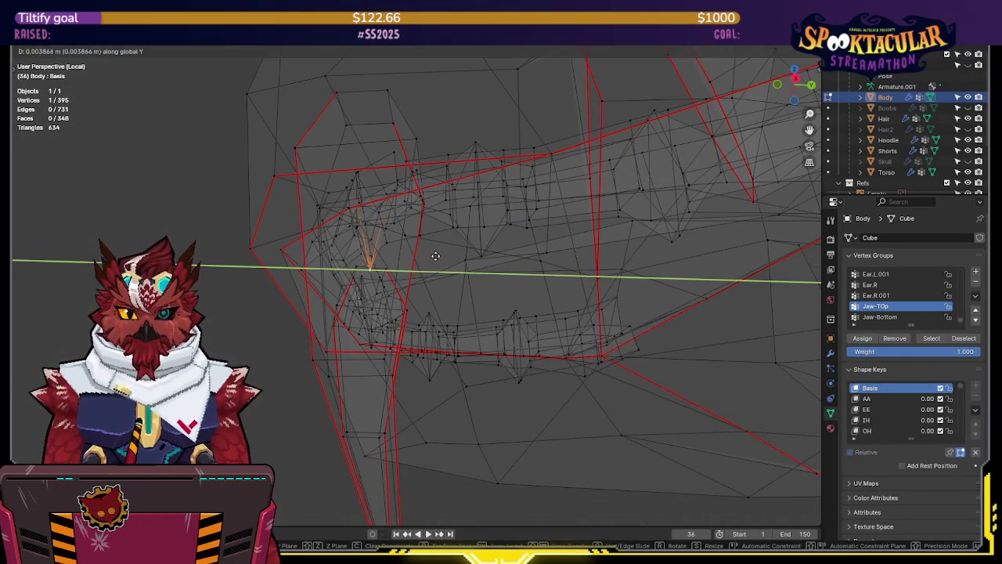
{"action": "left_click", "coordinate": [436, 256]}
{"action": "key", "text": "KP_3"}
{"action": "mouse_move", "coordinate": [347, 228]}
{"action": "middle_mouse_down"}
{"action": "mouse_move", "coordinate": [473, 204]}
{"action": "mouse_move", "coordinate": [443, 178]}
{"action": "mouse_move", "coordinate": [398, 237]}
{"action": "mouse_move", "coordinate": [356, 236]}
{"action": "mouse_move", "coordinate": [391, 227]}
{"action": "mouse_move", "coordinate": [429, 193]}
{"action": "mouse_move", "coordinate": [403, 181]}
{"action": "mouse_move", "coordinate": [329, 188]}
{"action": "mouse_move", "coordinate": [399, 200]}
{"action": "mouse_move", "coordinate": [330, 233]}
{"action": "mouse_move", "coordinate": [310, 230]}
{"action": "mouse_move", "coordinate": [427, 188]}
{"action": "middle_mouse_up"}
{"action": "key", "text": "shift+z"}
- Select the upper-jaw edge loop and return to Object Mode
{"action": "key", "text": "alt+a"}
{"action": "key", "text": "shift+z"}
{"action": "key", "text": "alt+a"}
{"action": "key", "text": "l"}
{"action": "key", "text": "shift+z"}
{"action": "key", "text": "g"}
{"action": "key", "text": "y"}
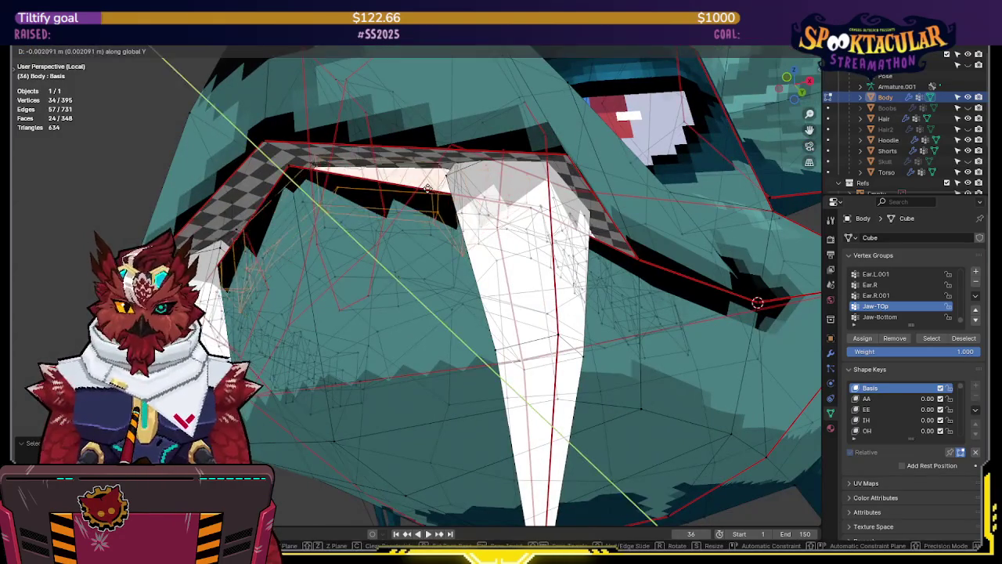
{"action": "right_click", "coordinate": [427, 190]}
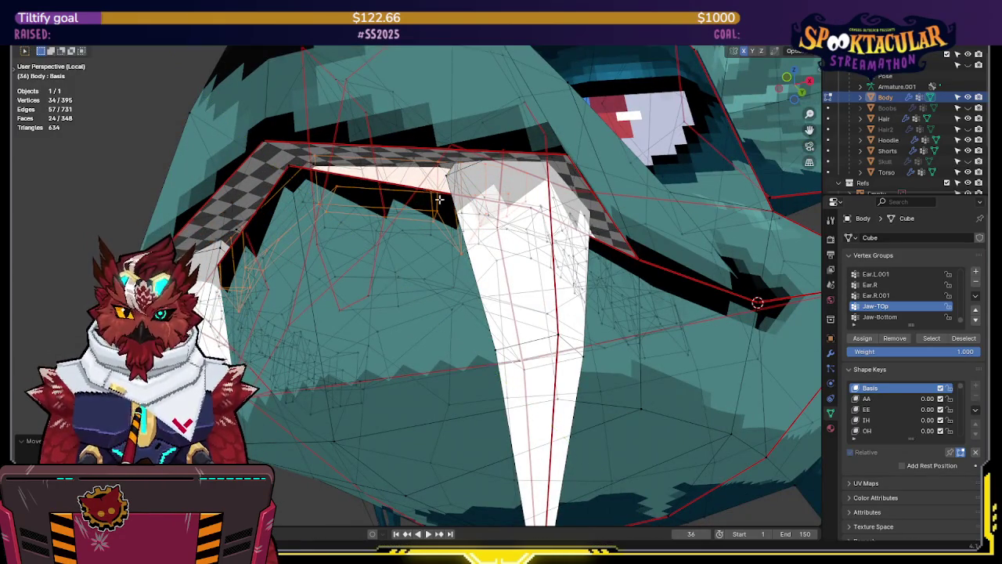
{"action": "middle_click_drag", "start_coordinate": [427, 190], "coordinate": [484, 227]}
{"action": "key", "text": "ctrl+Tab"}
{"action": "left_click", "coordinate": [431, 230]}
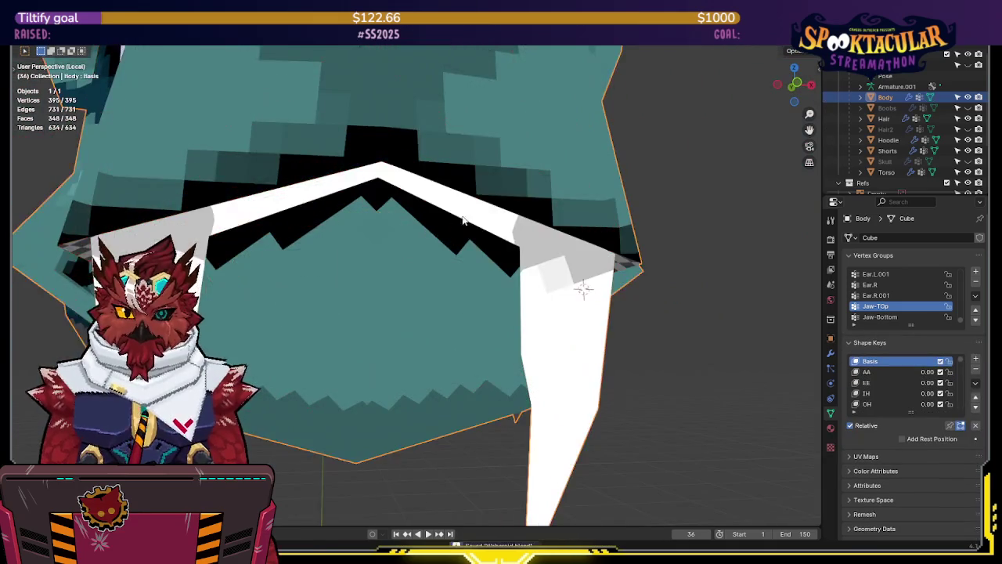
- Reopen the mouth with AA at 1.00 and reselect jaw vertices in Edit Mode
{"action": "left_click_drag", "start_coordinate": [929, 374], "coordinate": [970, 374]}
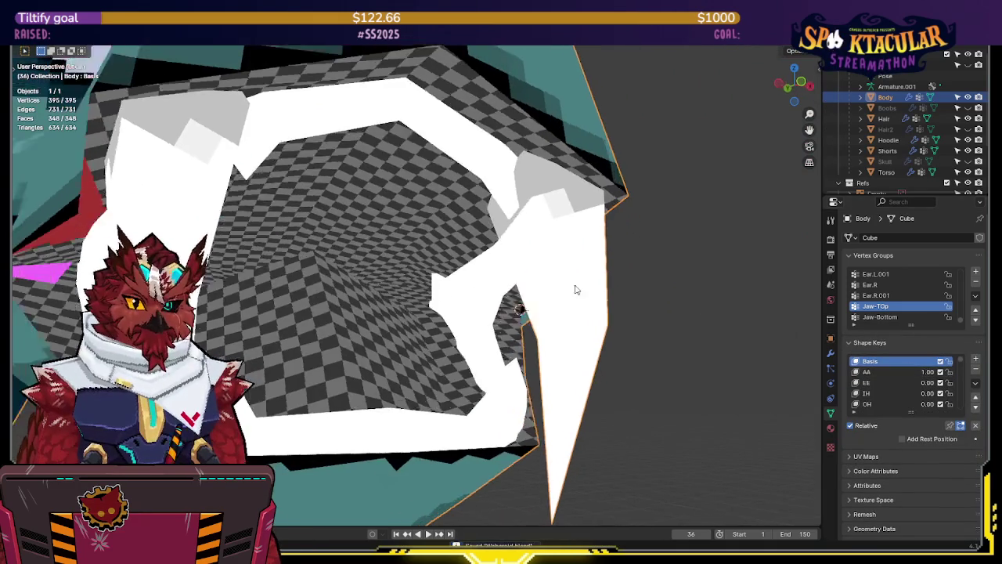
{"action": "mouse_move", "coordinate": [486, 305]}
{"action": "middle_mouse_down"}
{"action": "mouse_move", "coordinate": [552, 300]}
{"action": "mouse_move", "coordinate": [479, 303]}
{"action": "middle_mouse_up"}
{"action": "key", "text": "Tab"}
{"action": "left_click", "coordinate": [464, 336]}
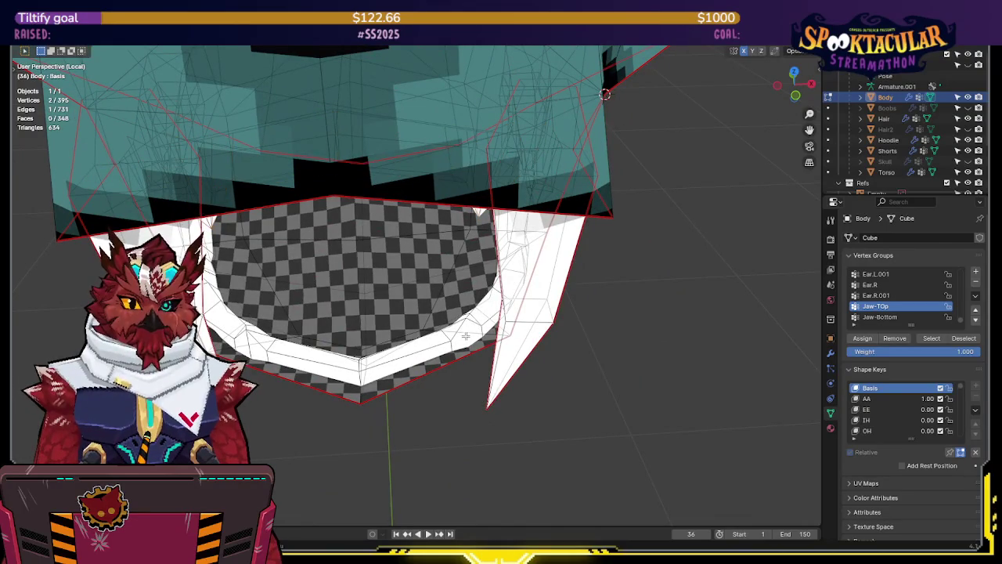
{"action": "key", "text": "alt+a"}
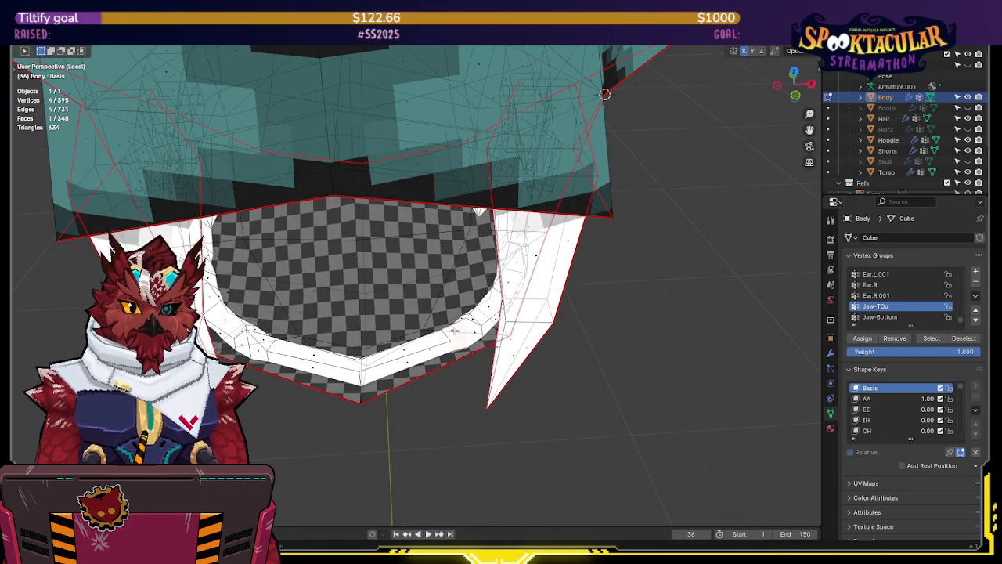
{"action": "key", "text": "shift+z"}
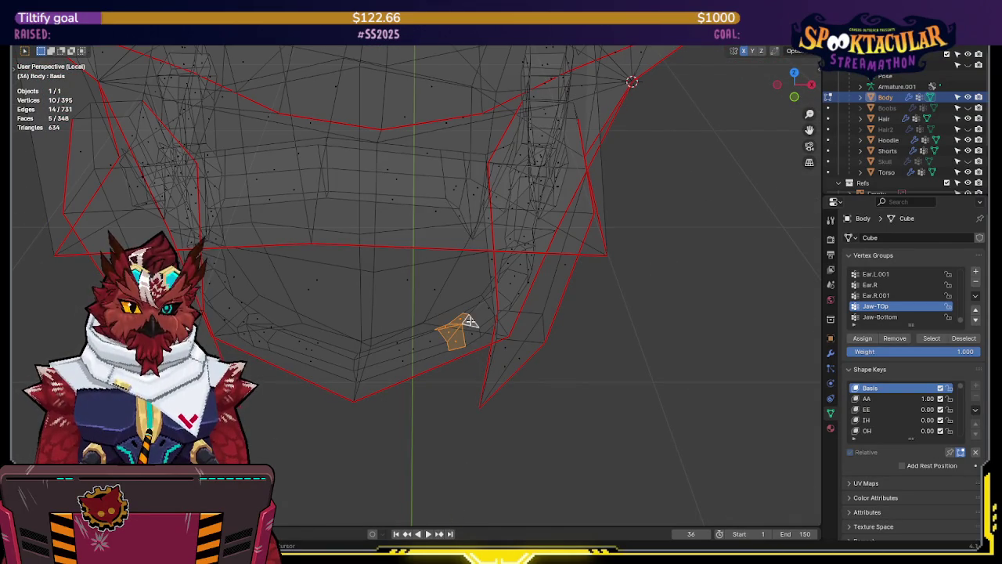
{"action": "key", "text": "shift+z"}
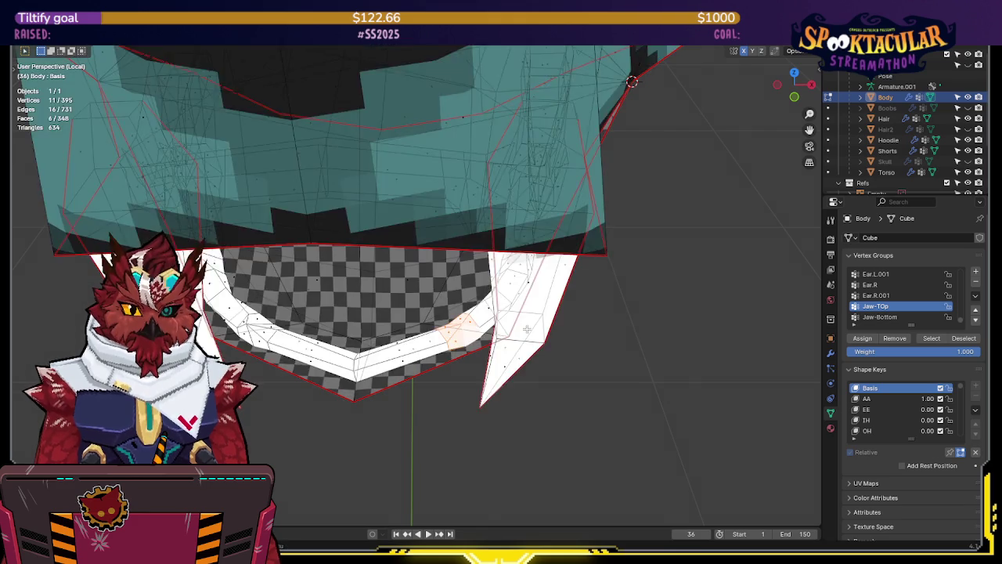
- Move the upper-jaw vertices along Z and rotate them into place
{"action": "key", "text": "g"}
{"action": "key", "text": "shift+z"}
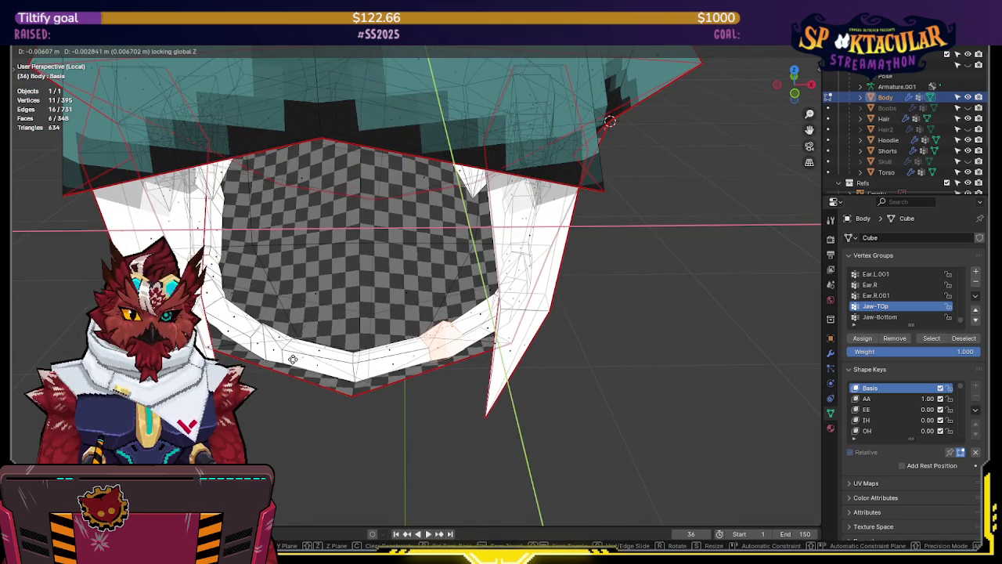
{"action": "middle_click_drag", "start_coordinate": [292, 359], "coordinate": [676, 223]}
{"action": "key", "text": "z"}
{"action": "left_click", "coordinate": [468, 288]}
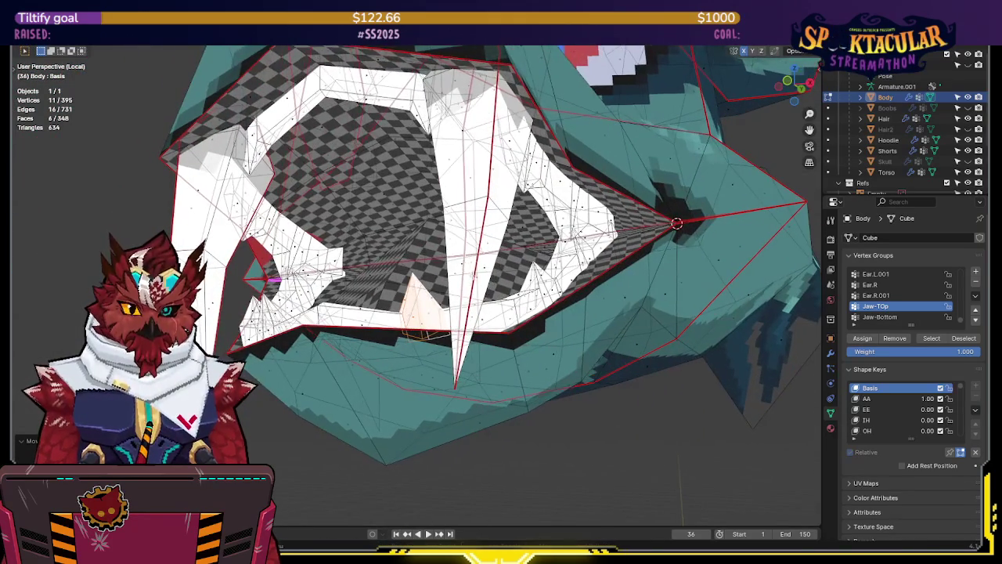
{"action": "key", "text": "r"}
{"action": "left_click", "coordinate": [470, 319]}
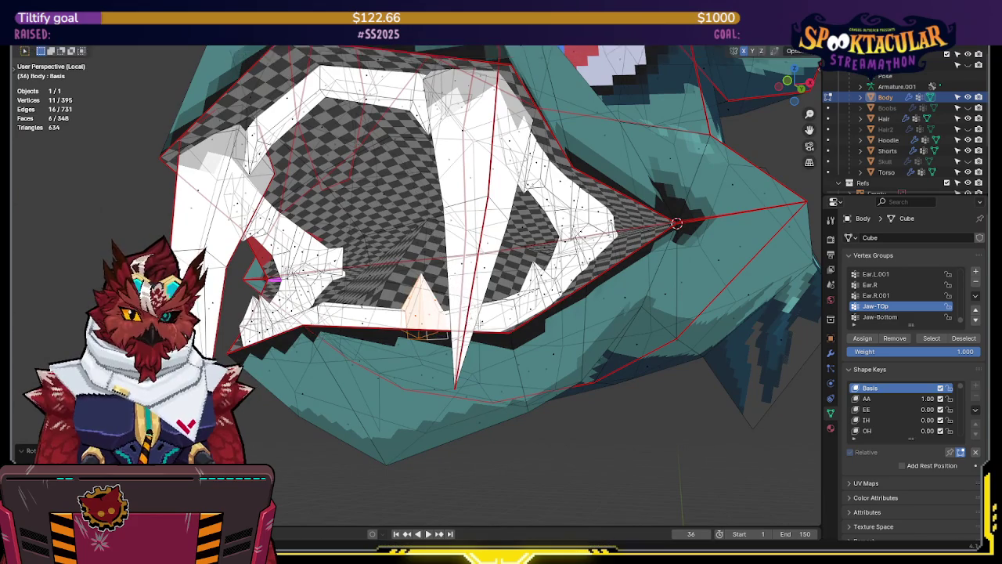
{"action": "mouse_move", "coordinate": [469, 320]}
{"action": "middle_mouse_down"}
{"action": "mouse_move", "coordinate": [496, 332]}
{"action": "mouse_move", "coordinate": [540, 320]}
{"action": "middle_mouse_up"}
{"action": "key", "text": "Tab"}
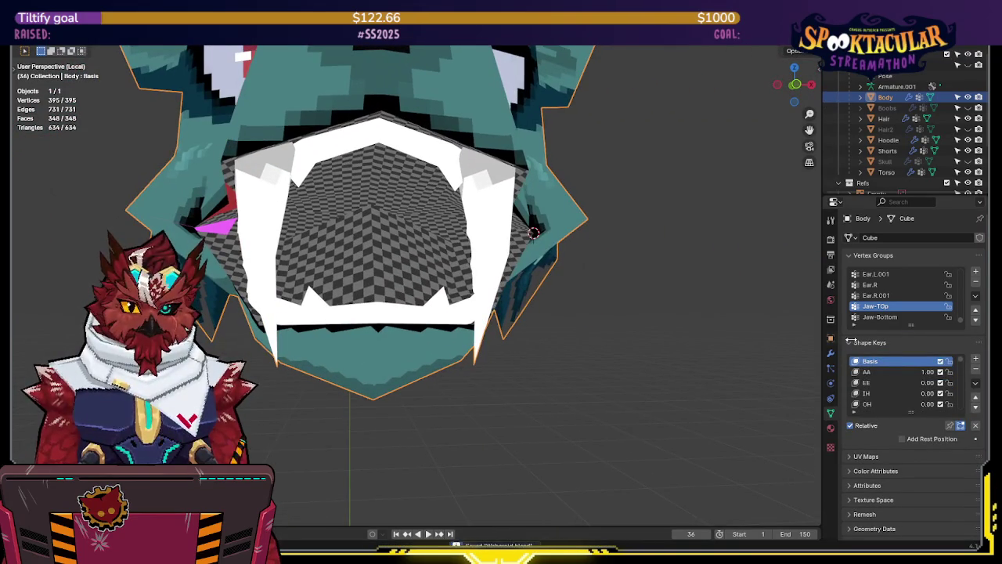
- Nudge the jaw vertices along Y, then test AA and leave it at 1.00
{"action": "mouse_move", "coordinate": [532, 232]}
{"action": "middle_mouse_down"}
{"action": "mouse_move", "coordinate": [563, 271]}
{"action": "mouse_move", "coordinate": [530, 244]}
{"action": "mouse_move", "coordinate": [548, 264]}
{"action": "mouse_move", "coordinate": [544, 226]}
{"action": "middle_mouse_up"}
{"action": "key", "text": "Tab"}
{"action": "key", "text": "g"}
{"action": "key", "text": "y"}
{"action": "left_click", "coordinate": [516, 263]}
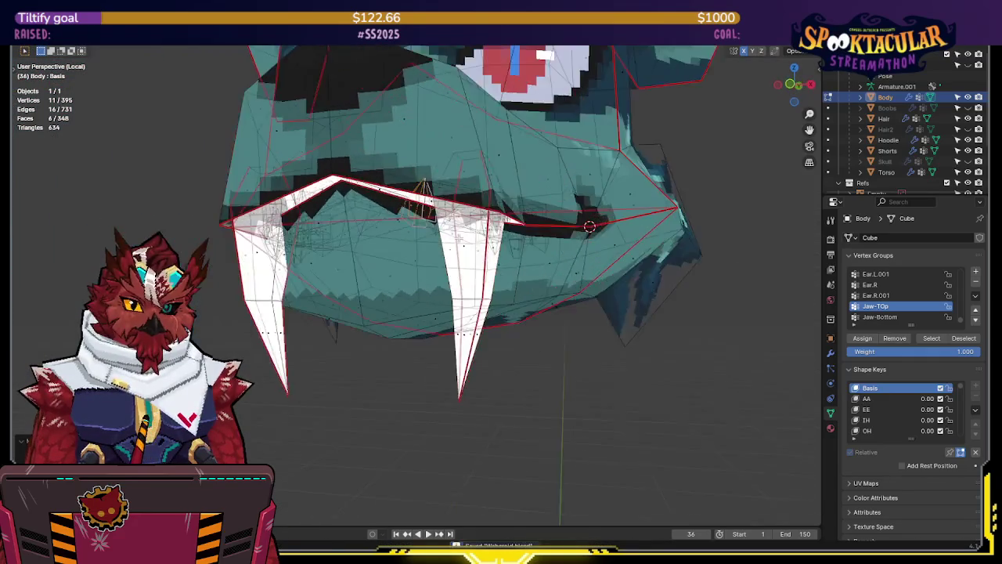
{"action": "key", "text": "Tab"}
{"action": "left_click_drag", "start_coordinate": [934, 376], "coordinate": [931, 372]}
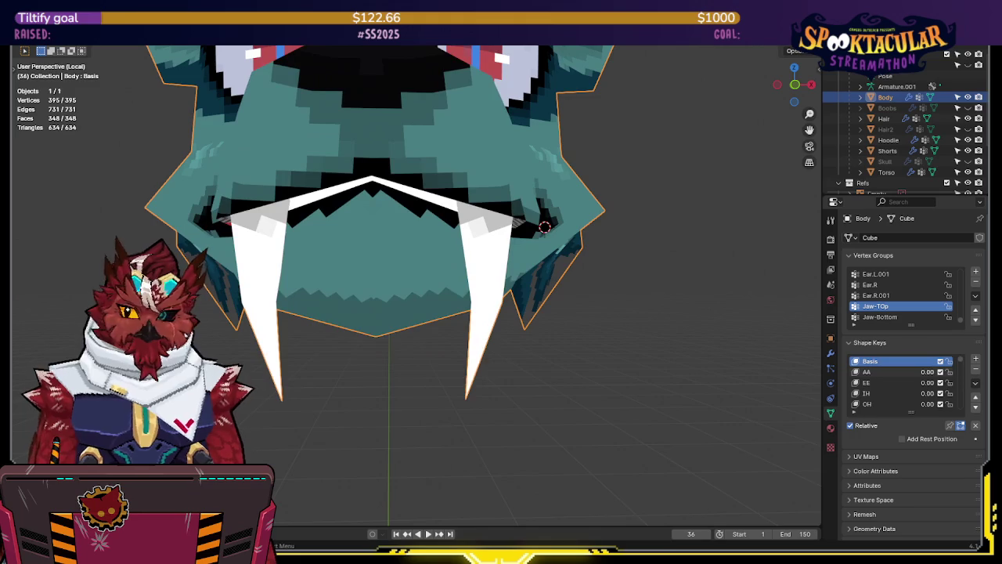
{"action": "left_click_drag", "start_coordinate": [932, 372], "coordinate": [931, 372]}
{"action": "middle_click_drag", "start_coordinate": [540, 274], "coordinate": [579, 274]}
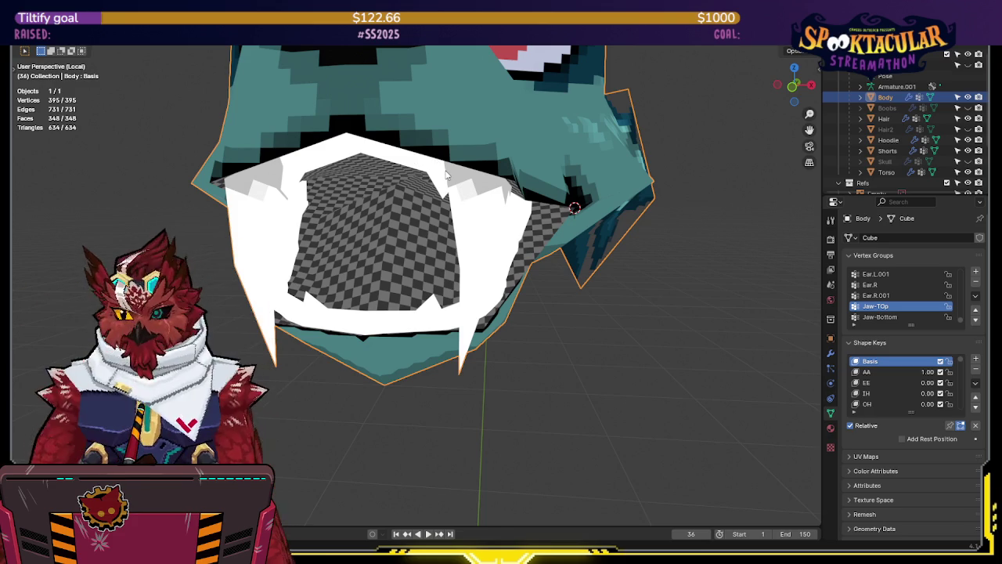
- Enter Edit Mode on the head with X-ray off and select the mouth faces
{"action": "mouse_move", "coordinate": [446, 176]}
{"action": "middle_mouse_down"}
{"action": "mouse_move", "coordinate": [518, 170]}
{"action": "mouse_move", "coordinate": [458, 163]}
{"action": "mouse_move", "coordinate": [450, 177]}
{"action": "middle_mouse_up"}
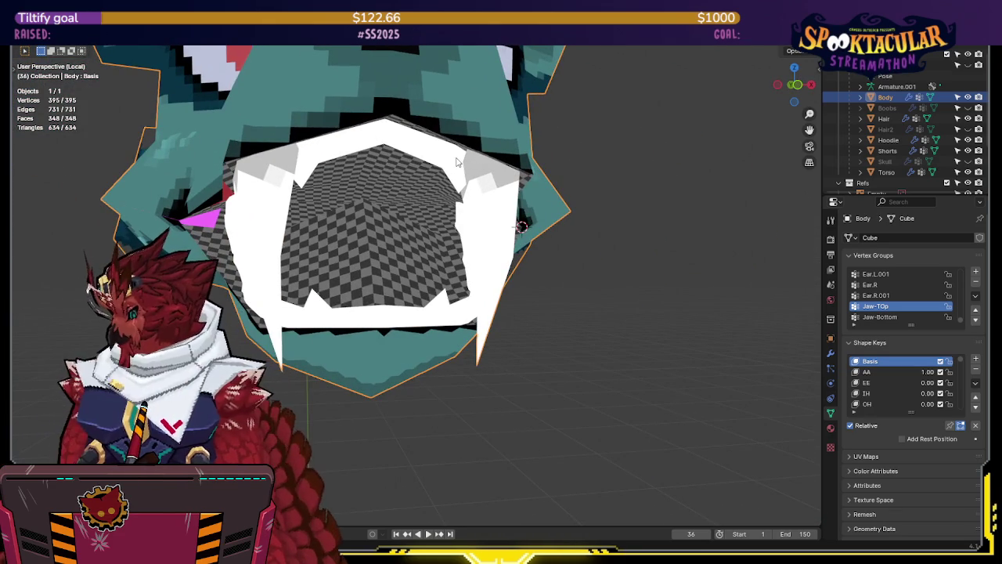
{"action": "mouse_move", "coordinate": [603, 306]}
{"action": "middle_mouse_down"}
{"action": "mouse_move", "coordinate": [547, 317]}
{"action": "mouse_move", "coordinate": [529, 293]}
{"action": "mouse_move", "coordinate": [415, 279]}
{"action": "middle_mouse_up"}
{"action": "key", "text": "Tab"}
{"action": "key", "text": "alt+z"}
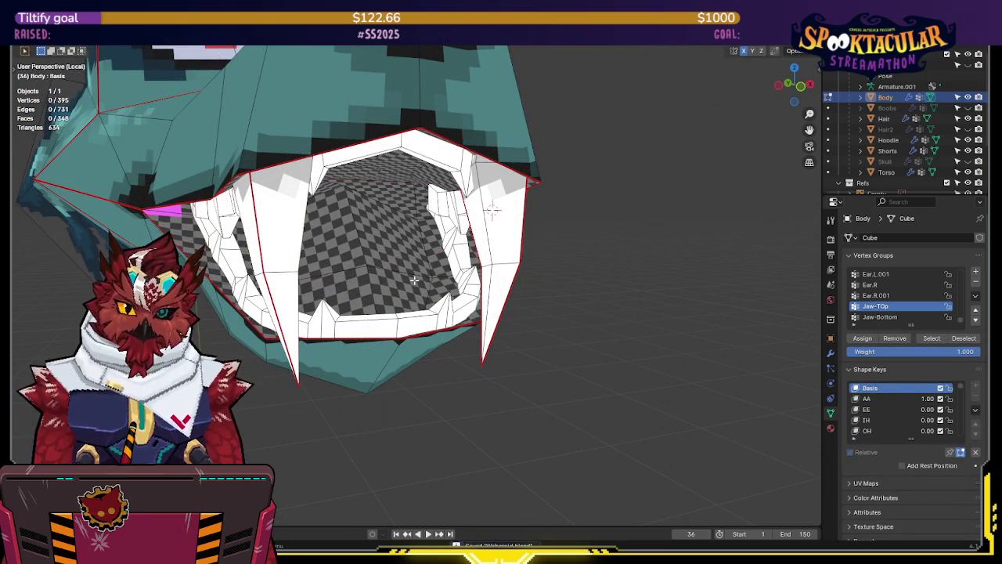
{"action": "key", "text": "l"}
{"action": "mouse_move", "coordinate": [405, 272]}
{"action": "middle_mouse_down"}
{"action": "mouse_move", "coordinate": [398, 209]}
{"action": "mouse_move", "coordinate": [438, 207]}
{"action": "middle_mouse_up"}
{"action": "mouse_move", "coordinate": [529, 292]}
{"action": "middle_mouse_down"}
{"action": "mouse_move", "coordinate": [682, 302]}
{"action": "mouse_move", "coordinate": [611, 311]}
{"action": "mouse_move", "coordinate": [689, 289]}
{"action": "mouse_move", "coordinate": [645, 301]}
{"action": "mouse_move", "coordinate": [633, 287]}
{"action": "mouse_move", "coordinate": [580, 317]}
{"action": "middle_mouse_up"}
- In right-side view, set AA to 0 to close the jaw and re-enter Edit Mode
{"action": "key", "text": "KP_3"}
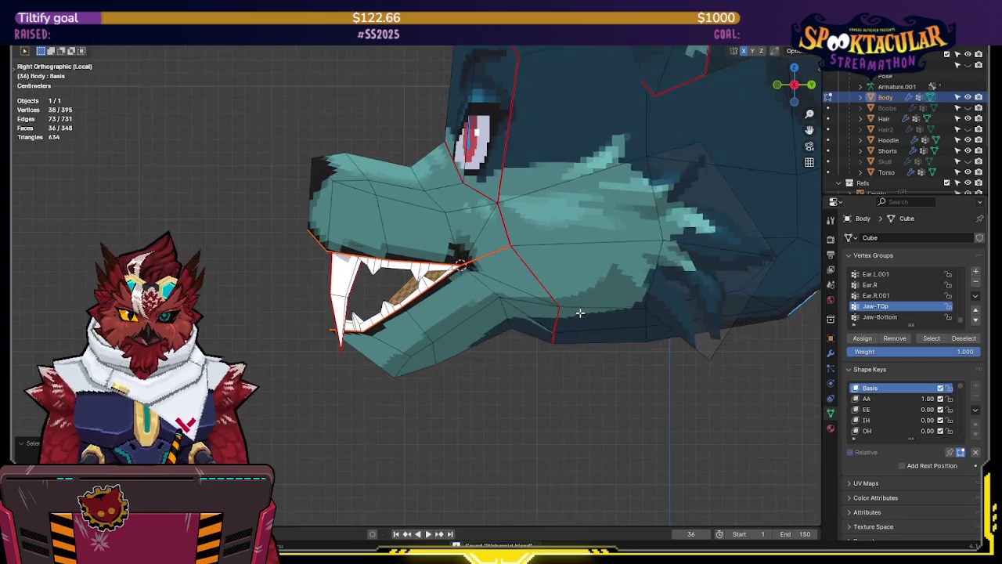
{"action": "key", "text": "shift+z"}
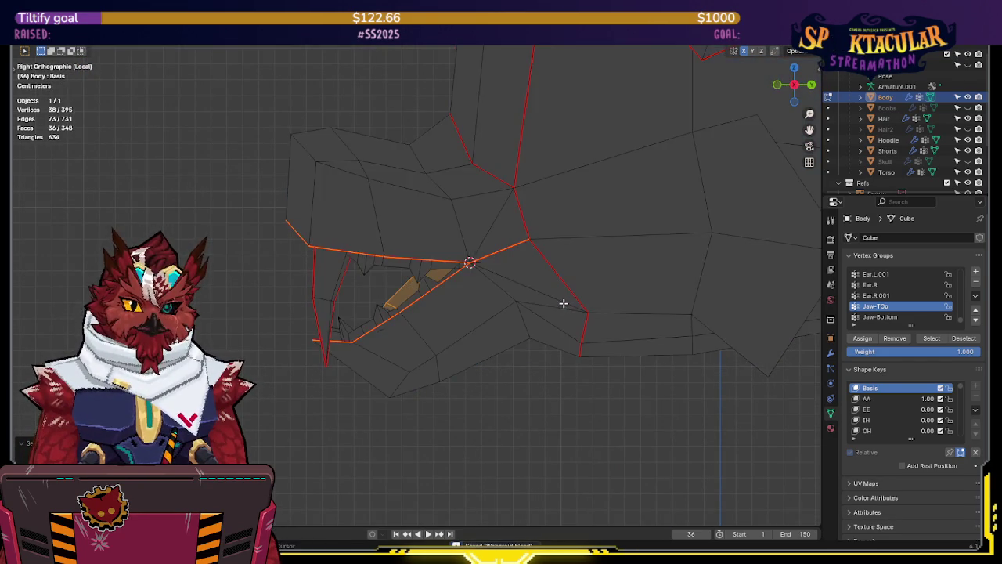
{"action": "key", "text": "shift+z"}
{"action": "left_click", "coordinate": [899, 399]}
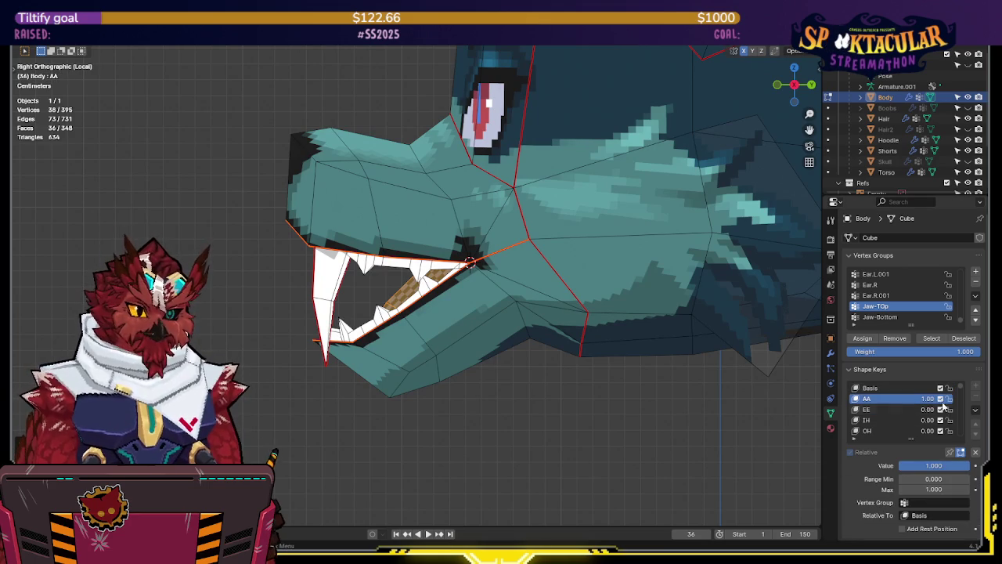
{"action": "left_click_drag", "start_coordinate": [923, 399], "coordinate": [892, 417]}
{"action": "key", "text": "Tab"}
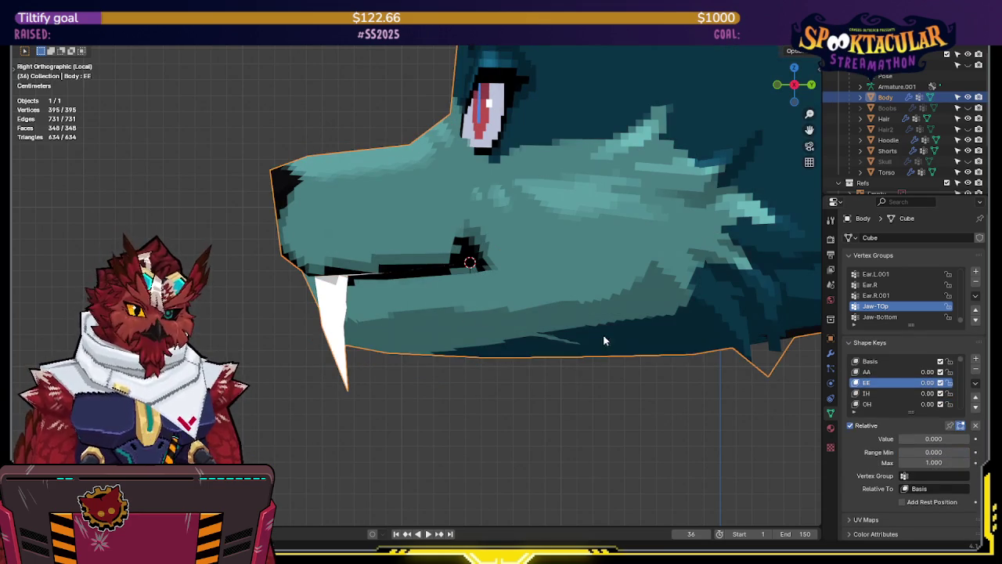
{"action": "key", "text": "Tab"}
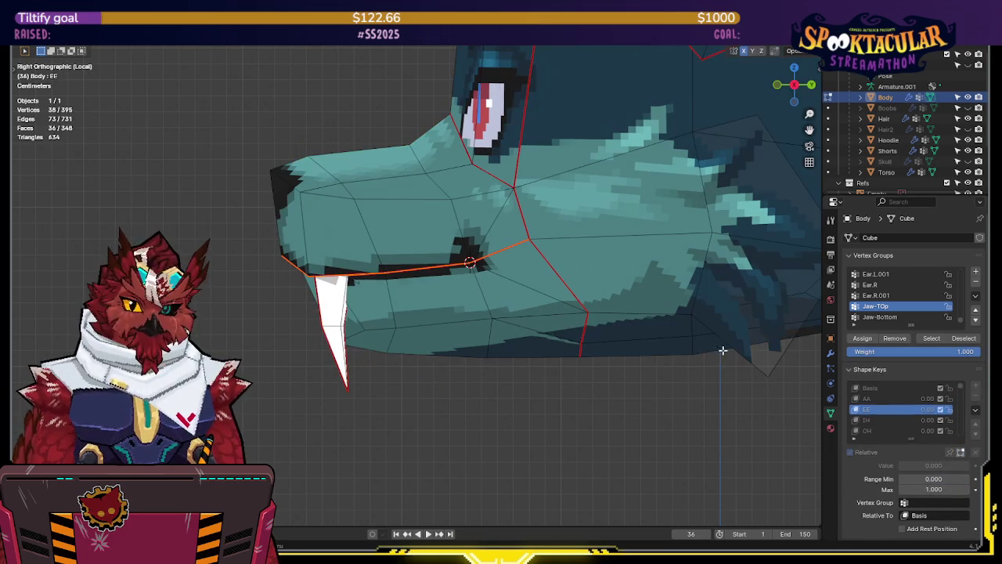
- Select the Jaw-Bottom vertex group and rotate the lower jaw open
{"action": "key", "text": "alt+a"}
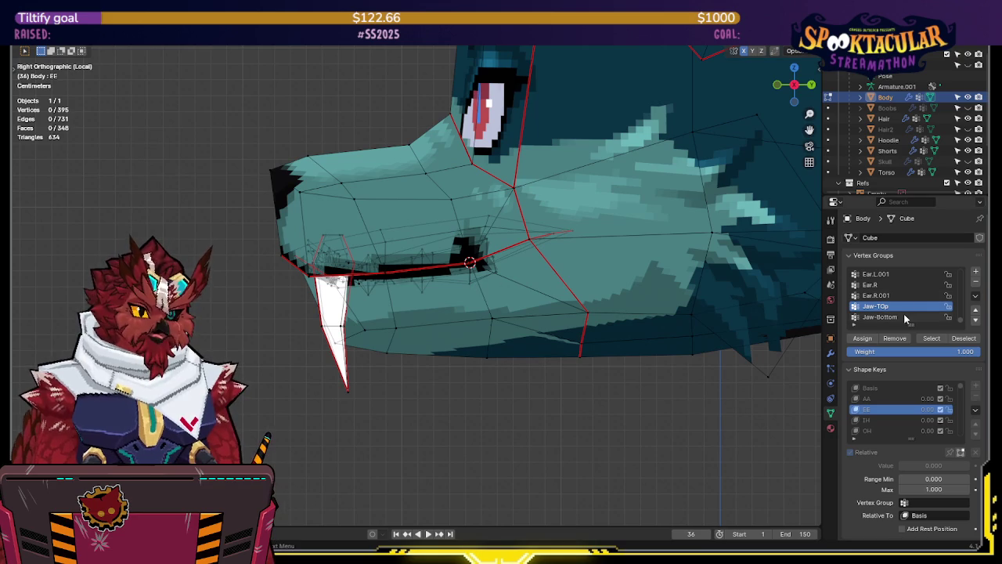
{"action": "left_click", "coordinate": [922, 338]}
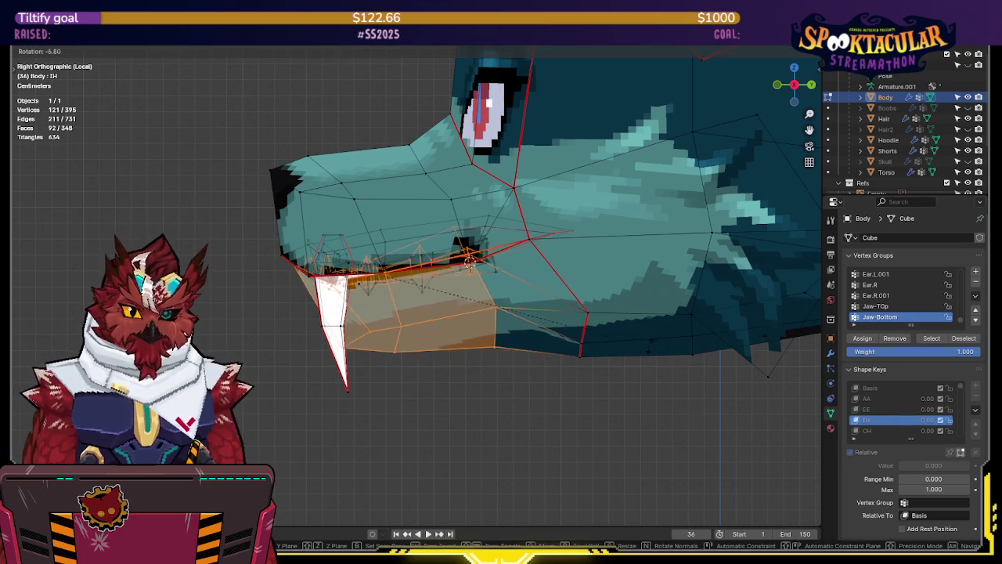
{"action": "key", "text": "shift+s"}
{"action": "key", "text": "r"}
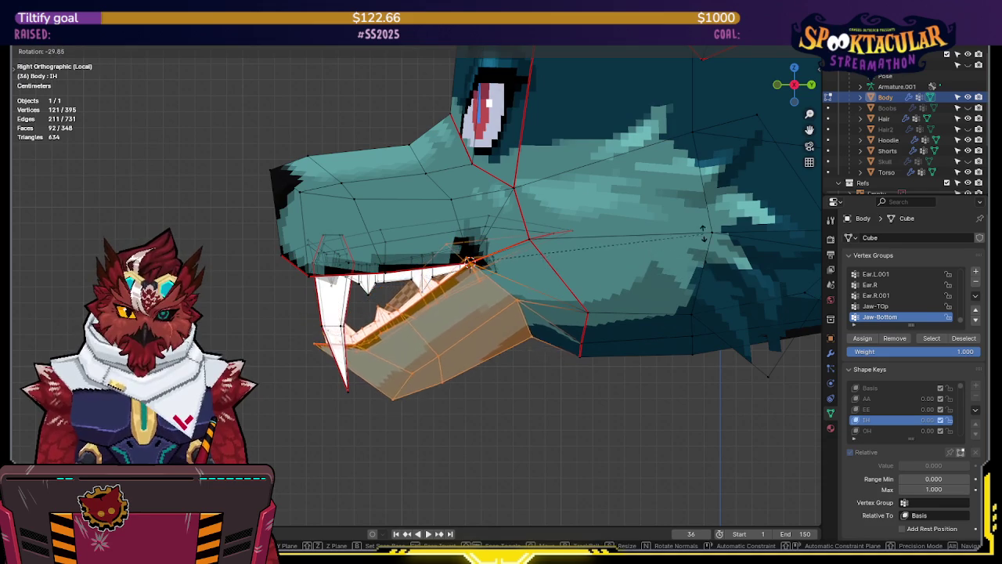
{"action": "left_click", "coordinate": [550, 291]}
{"action": "key", "text": "shift+z"}
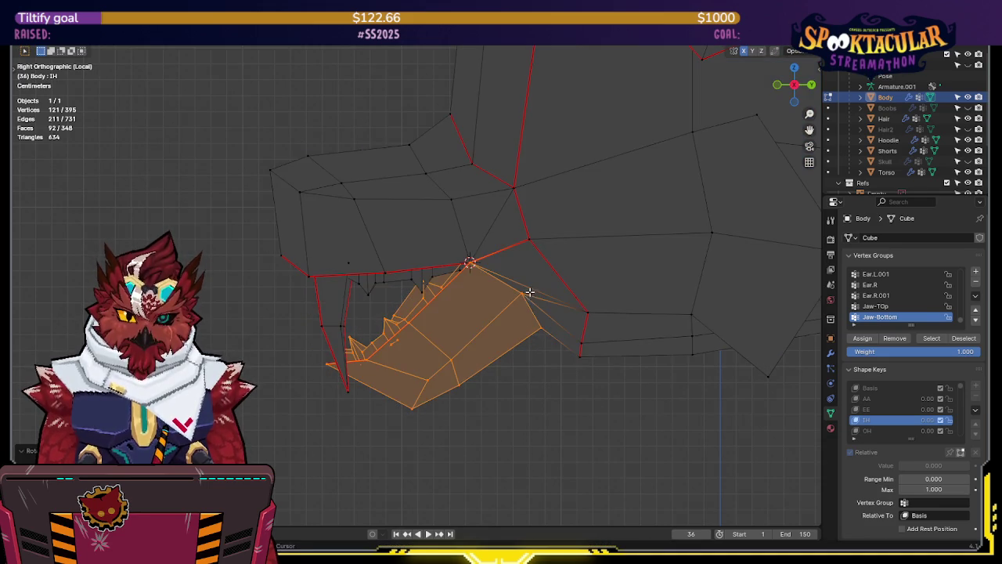
{"action": "key", "text": "shift+z"}
- Select extra vertices under the lower jaw and move them down
{"action": "left_click_drag", "start_coordinate": [562, 371], "coordinate": [561, 370]}
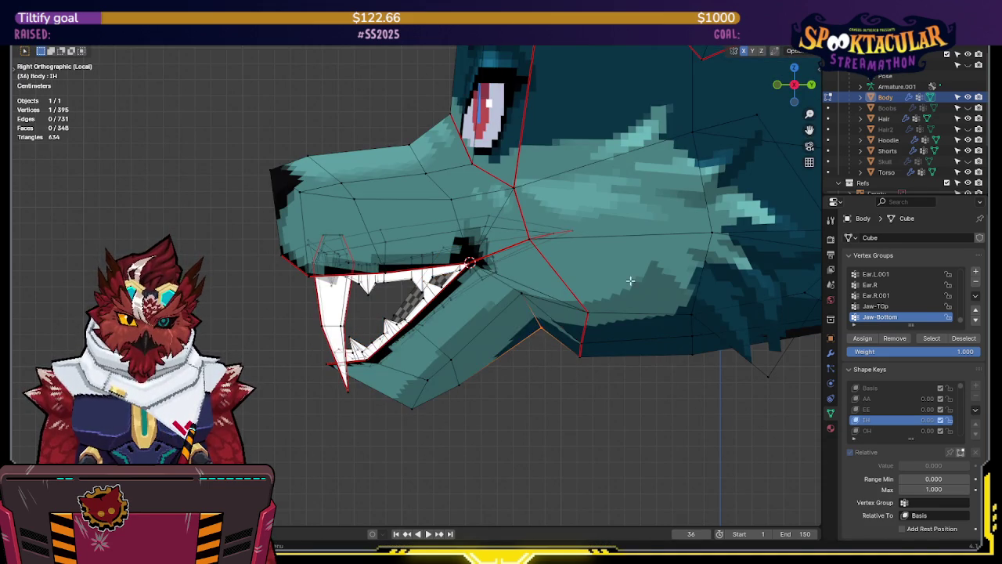
{"action": "left_click", "coordinate": [519, 308], "text": "ctrl"}
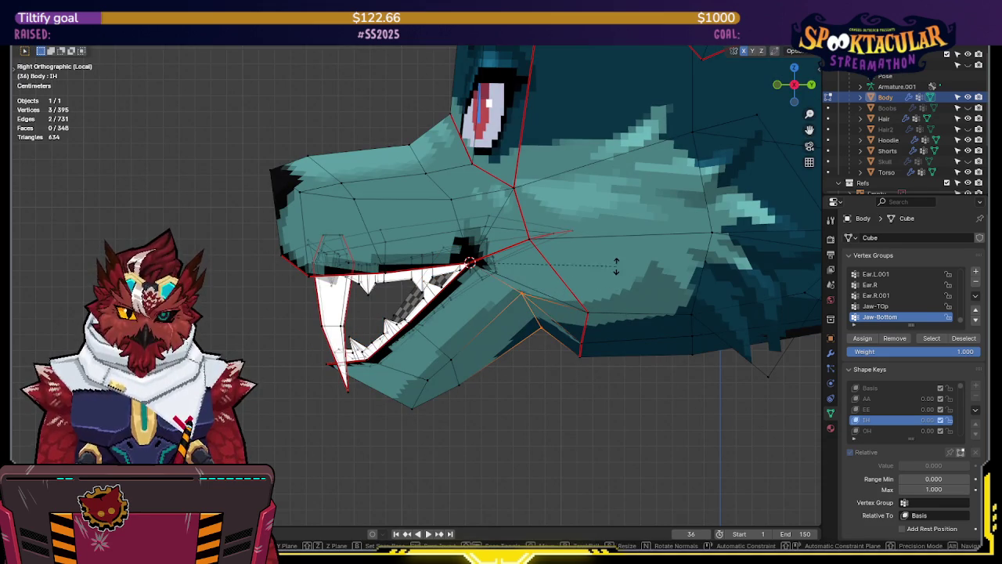
{"action": "key", "text": "g"}
{"action": "left_click", "coordinate": [675, 453]}
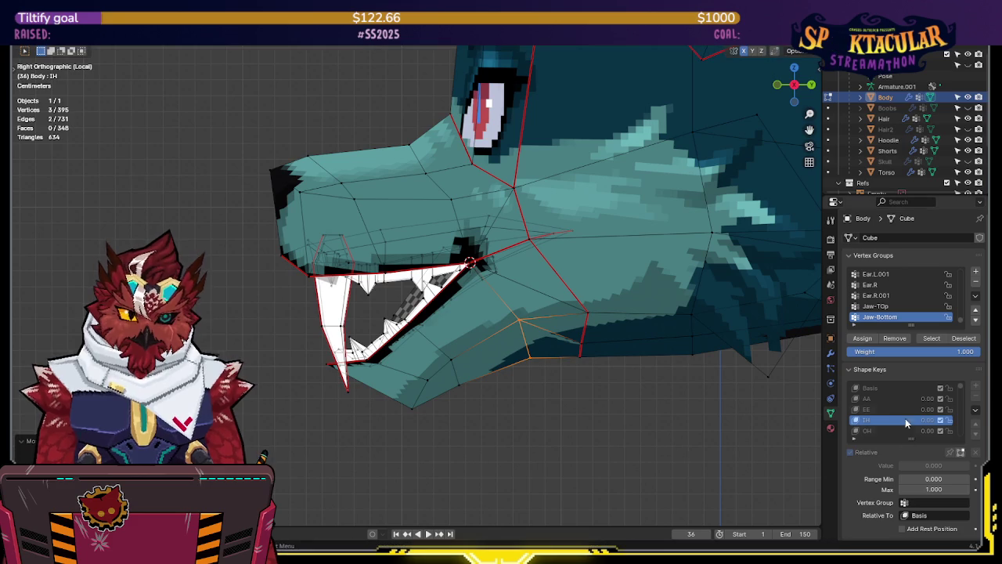
{"action": "left_click", "coordinate": [898, 399]}
{"action": "key", "text": "g"}
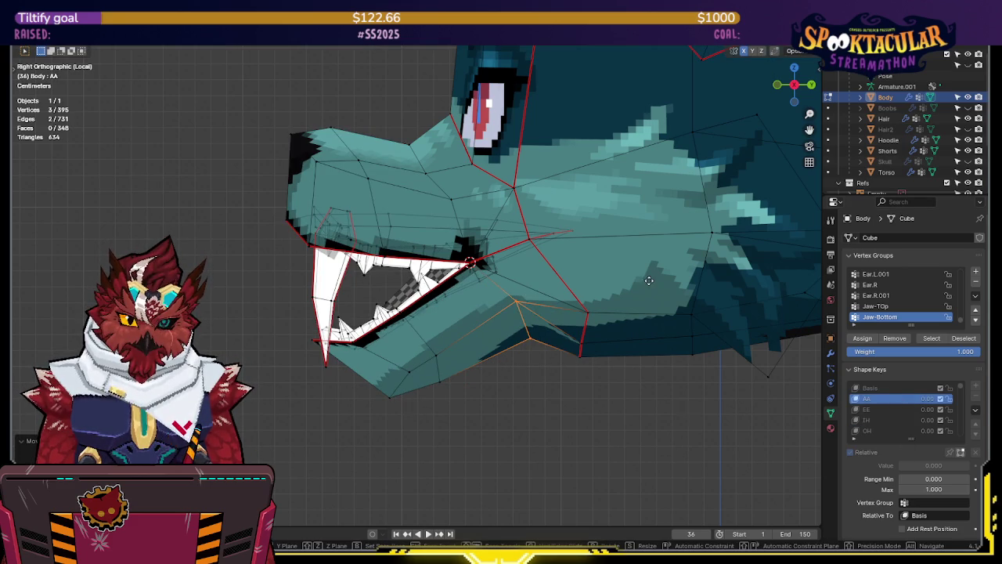
- Switch to the IH shape key and view the head from the front
{"action": "left_click", "coordinate": [887, 409]}
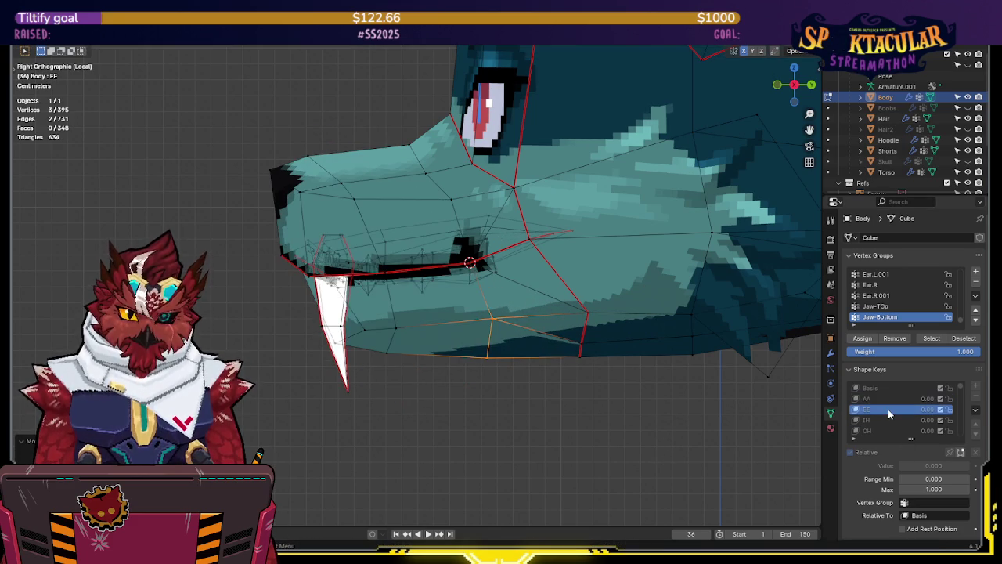
{"action": "left_click", "coordinate": [886, 421]}
{"action": "middle_click_drag", "start_coordinate": [678, 375], "coordinate": [540, 311]}
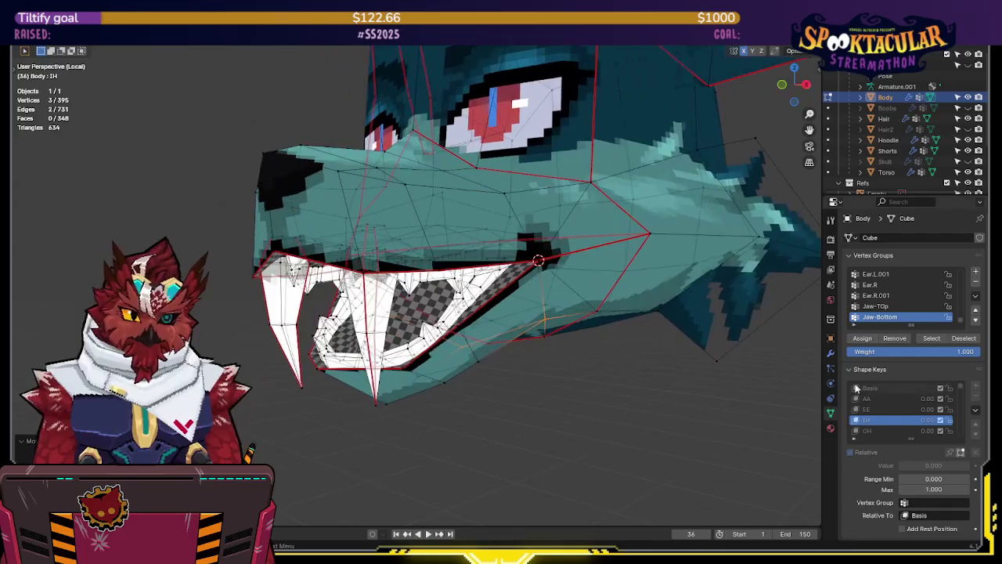
- On the EE shape key, rotate the Jaw-Bottom group slightly open in right-side view
{"action": "left_click", "coordinate": [888, 408]}
{"action": "middle_click_drag", "start_coordinate": [470, 314], "coordinate": [566, 321]}
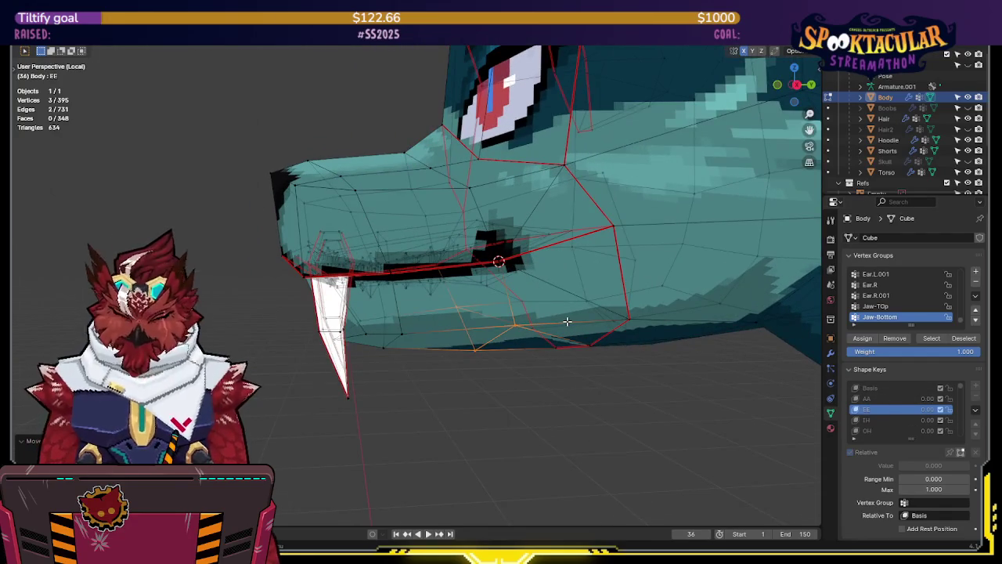
{"action": "key", "text": "KP_3"}
{"action": "left_click", "coordinate": [930, 338]}
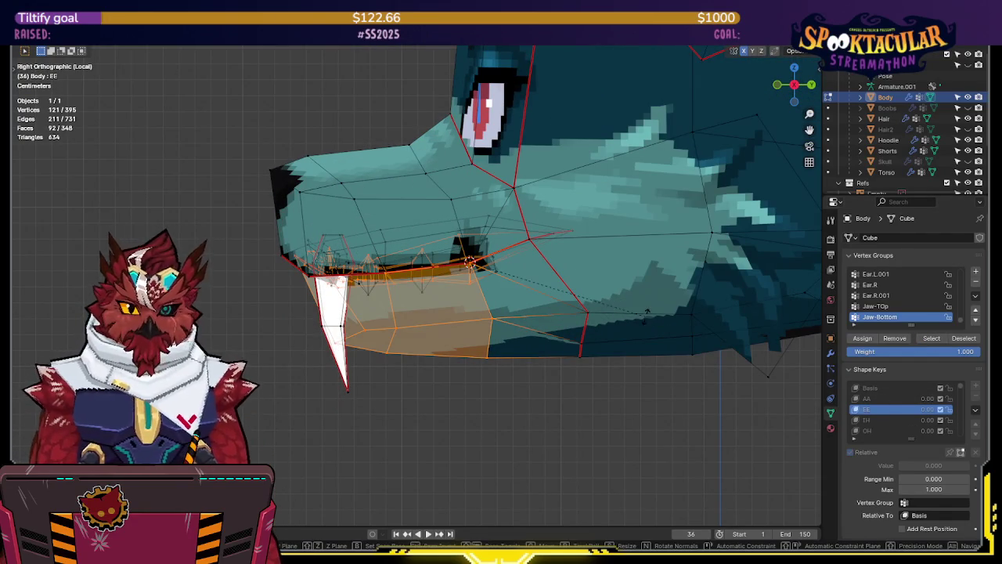
{"action": "key", "text": "r"}
{"action": "left_click", "coordinate": [648, 289]}
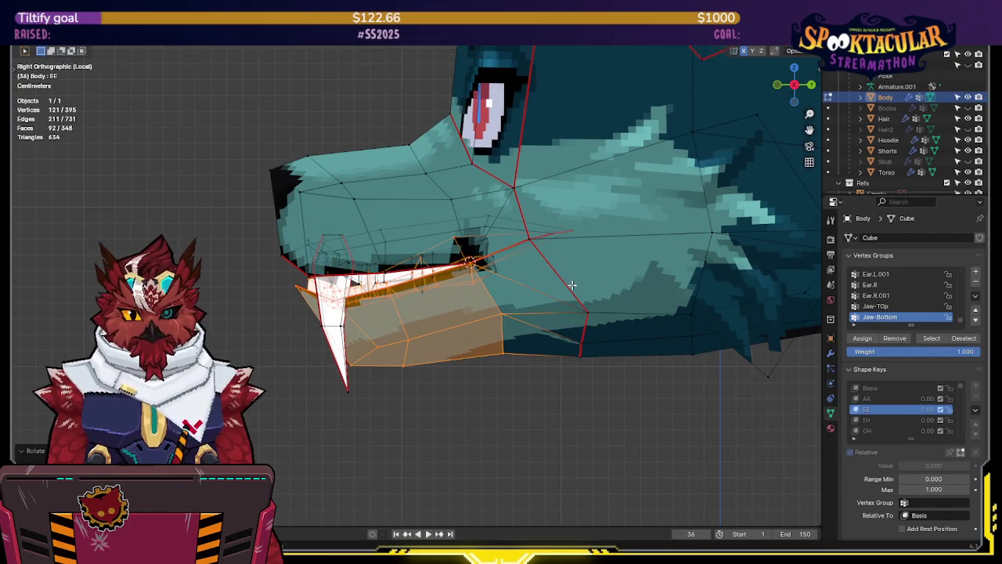
{"action": "mouse_move", "coordinate": [648, 290]}
{"action": "middle_mouse_down"}
{"action": "mouse_move", "coordinate": [671, 279]}
{"action": "mouse_move", "coordinate": [629, 277]}
{"action": "mouse_move", "coordinate": [669, 282]}
{"action": "mouse_move", "coordinate": [642, 268]}
{"action": "mouse_move", "coordinate": [592, 287]}
{"action": "mouse_move", "coordinate": [654, 257]}
{"action": "middle_mouse_up"}
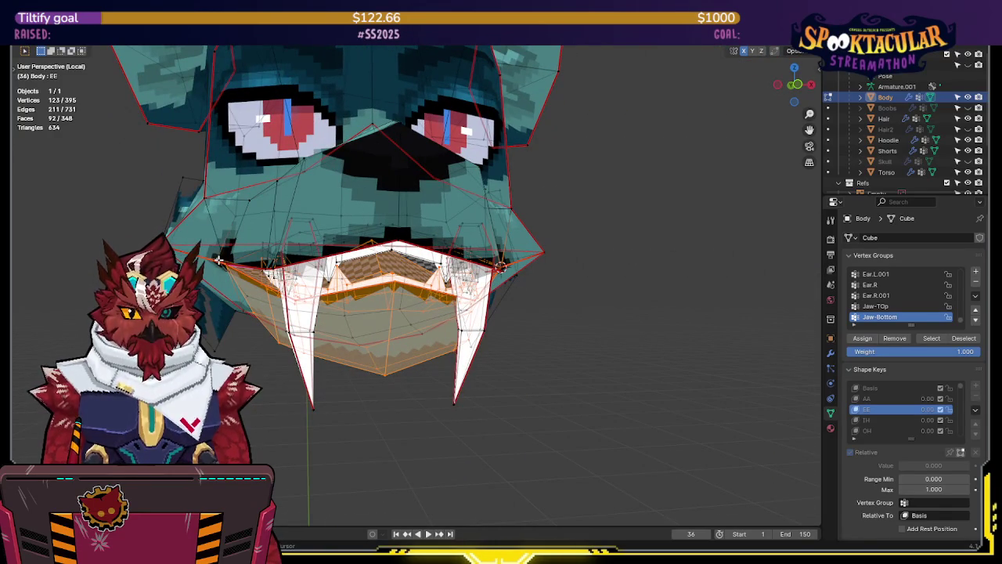
{"action": "middle_click_drag", "start_coordinate": [266, 267], "coordinate": [368, 248]}
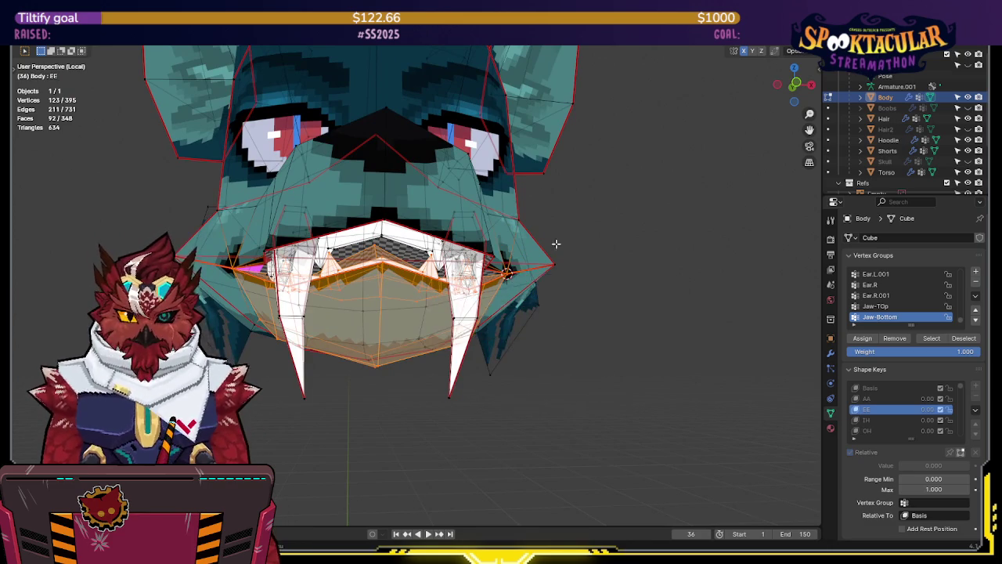
{"action": "middle_click_drag", "start_coordinate": [548, 342], "coordinate": [673, 318]}
- Add the Jaw-Top group and widen both jaws about 1.09× along X
{"action": "left_click", "coordinate": [875, 307]}
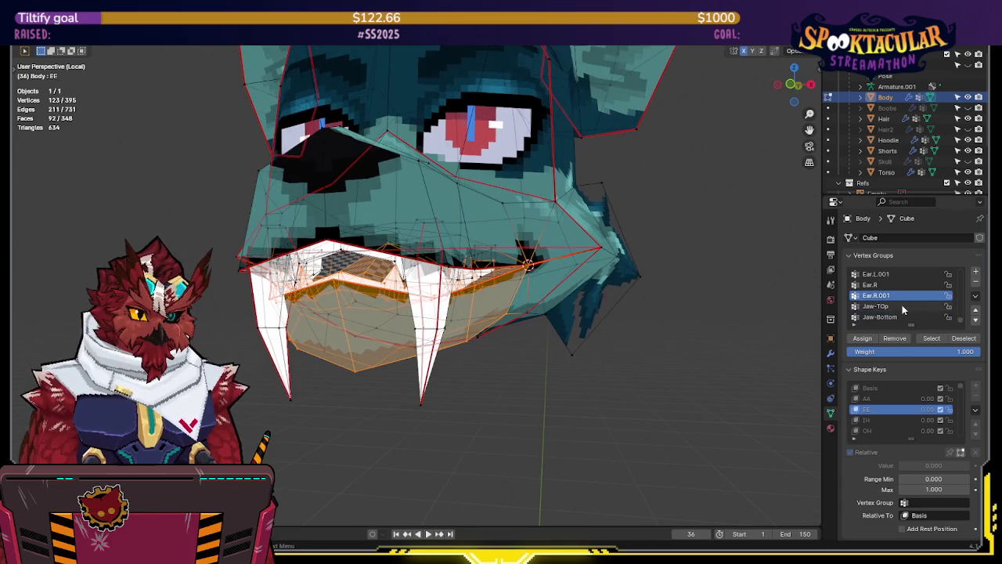
{"action": "left_click", "coordinate": [932, 338]}
{"action": "middle_click_drag", "start_coordinate": [528, 324], "coordinate": [515, 339]}
{"action": "key", "text": "s"}
{"action": "key", "text": "x"}
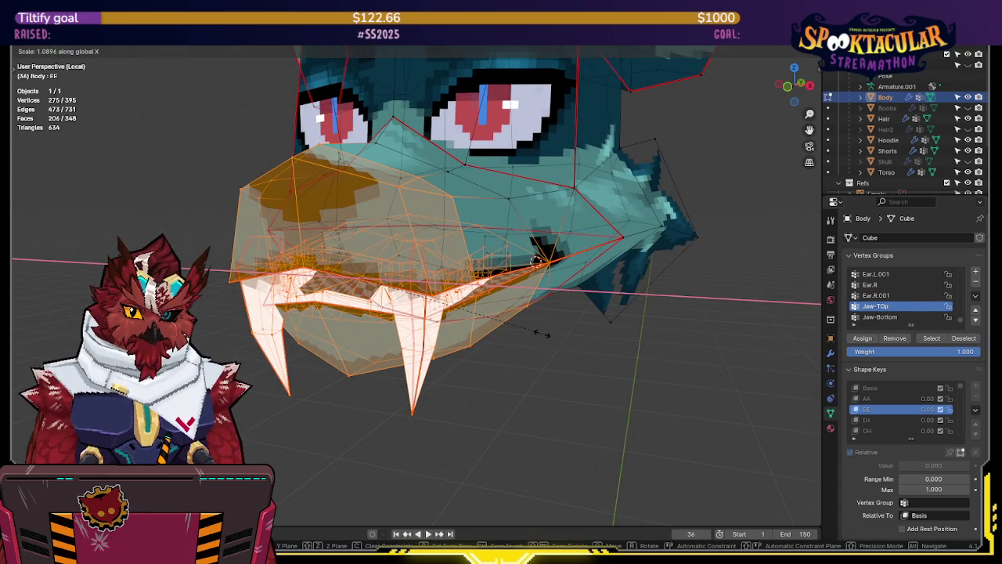
{"action": "left_click", "coordinate": [539, 333]}
{"action": "middle_click_drag", "start_coordinate": [539, 333], "coordinate": [591, 307]}
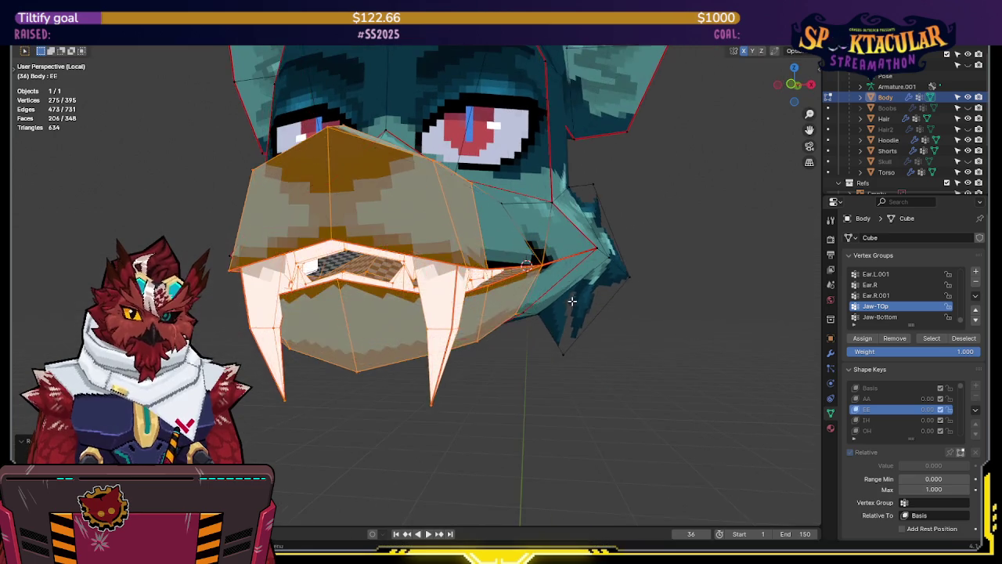
{"action": "key", "text": "Tab"}
{"action": "key", "text": "Tab"}
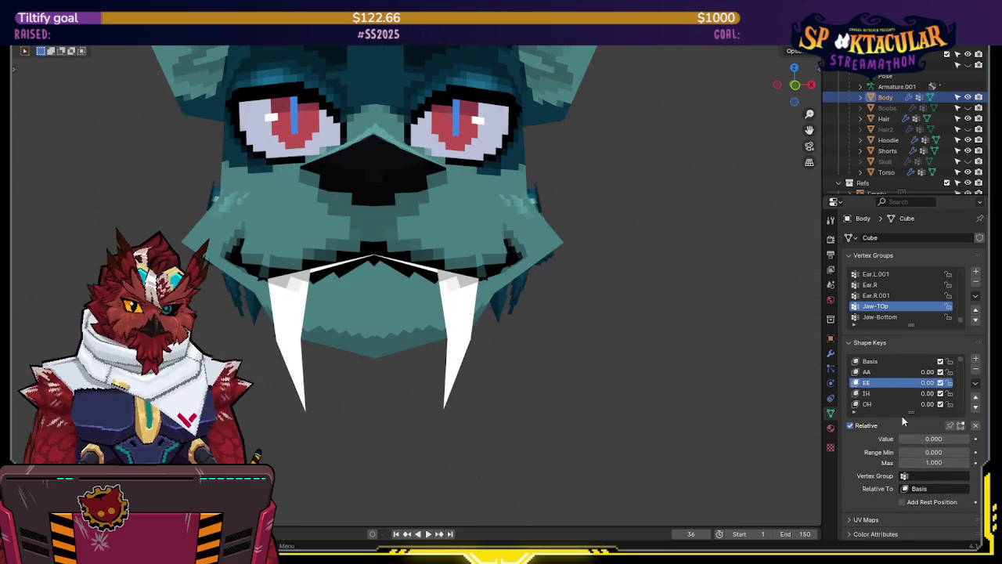
- Toggle EE between 1 and 0 to compare, then set IH to 1.00
{"action": "mouse_move", "coordinate": [930, 383]}
{"action": "left_mouse_down"}
{"action": "mouse_move", "coordinate": [963, 382]}
{"action": "mouse_move", "coordinate": [930, 382]}
{"action": "left_mouse_up"}
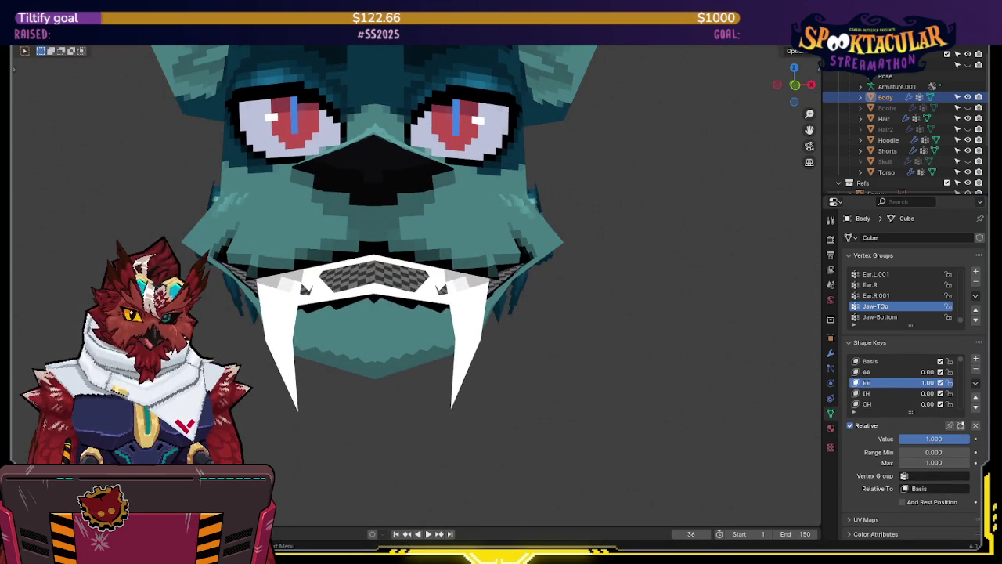
{"action": "mouse_move", "coordinate": [731, 315]}
{"action": "middle_mouse_down"}
{"action": "mouse_move", "coordinate": [681, 312]}
{"action": "mouse_move", "coordinate": [735, 321]}
{"action": "middle_mouse_up"}
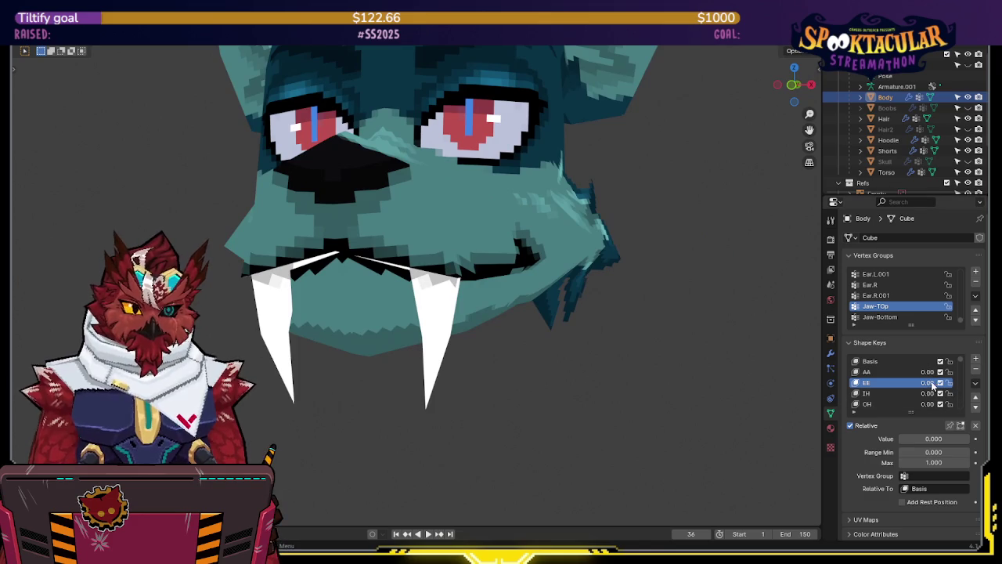
{"action": "mouse_move", "coordinate": [931, 383]}
{"action": "left_mouse_down"}
{"action": "mouse_move", "coordinate": [919, 371]}
{"action": "mouse_move", "coordinate": [926, 393]}
{"action": "left_mouse_up"}
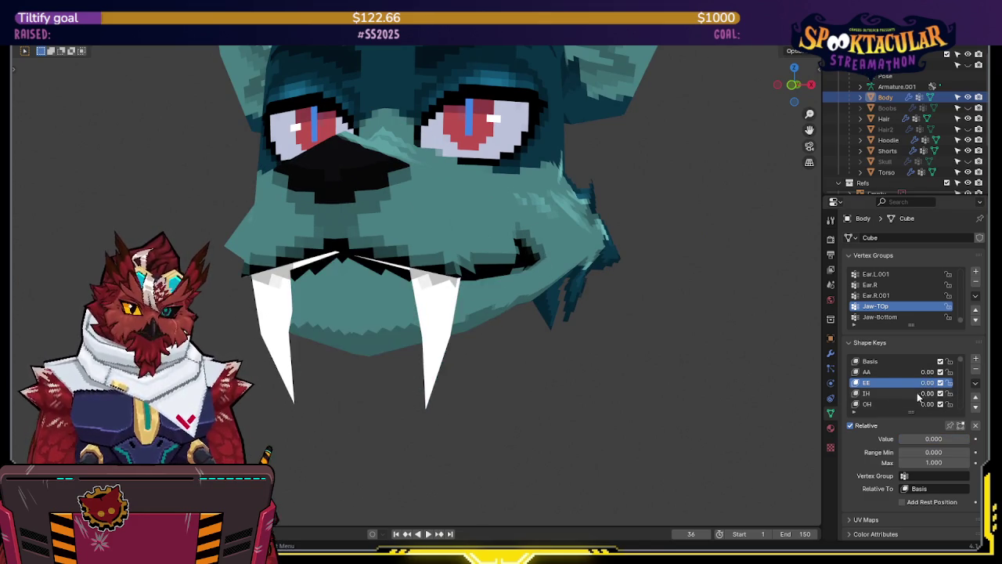
{"action": "middle_click_drag", "start_coordinate": [548, 313], "coordinate": [622, 315]}
{"action": "left_click_drag", "start_coordinate": [926, 393], "coordinate": [947, 393]}
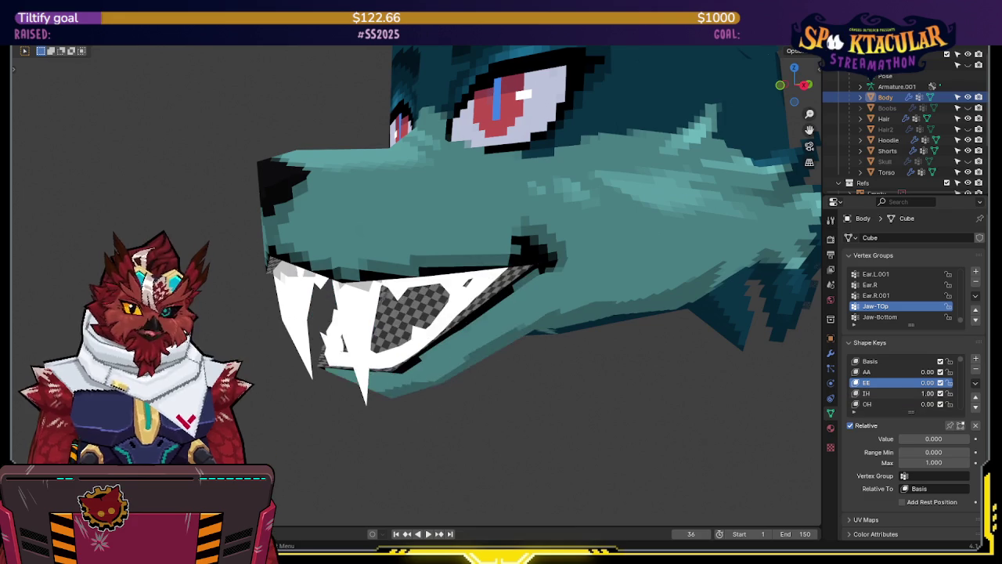
{"action": "middle_click_drag", "start_coordinate": [645, 321], "coordinate": [617, 322]}
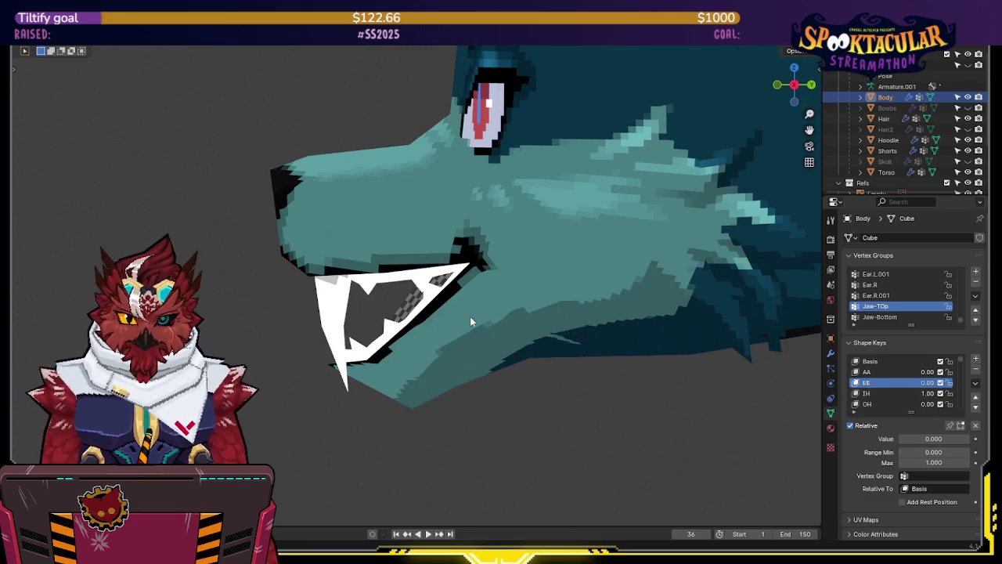
- In Edit Mode, select the Jaw-Bottom vertex group with the IH shape key active
{"action": "key", "text": "Tab"}
{"action": "key", "text": "Tab"}
{"action": "key", "text": "Tab"}
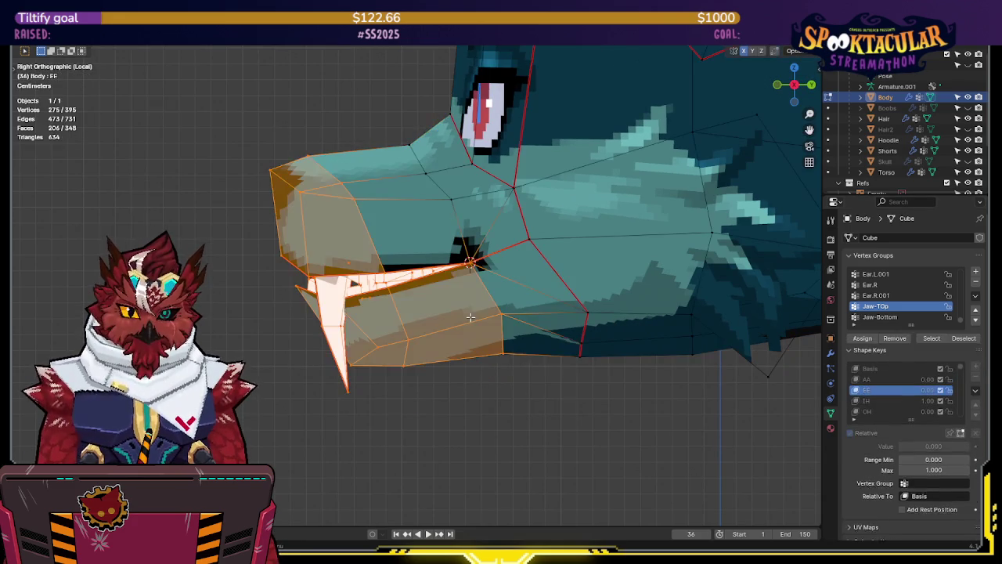
{"action": "key", "text": "alt+a"}
{"action": "left_click", "coordinate": [919, 317]}
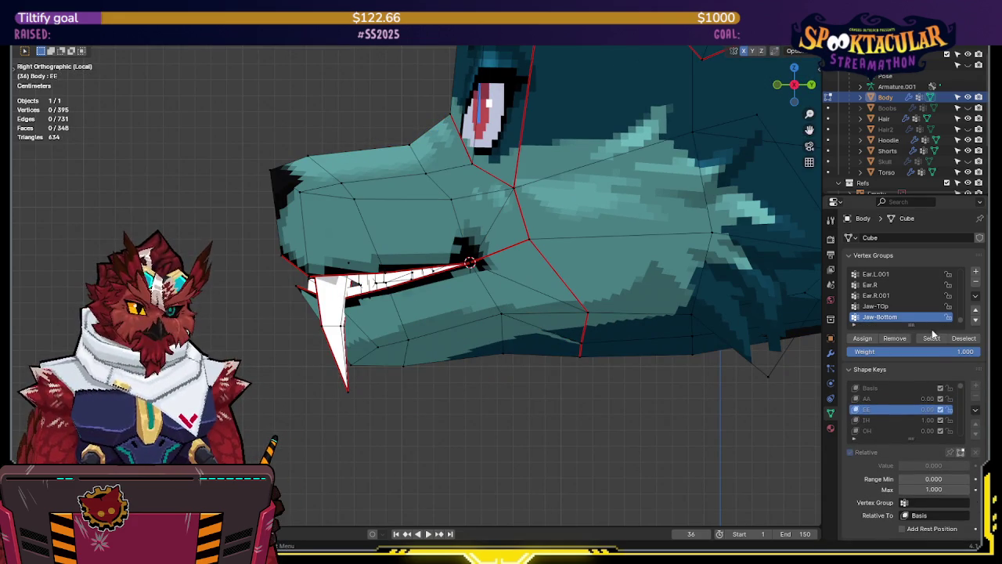
{"action": "left_click", "coordinate": [931, 337]}
{"action": "key", "text": "shift+z"}
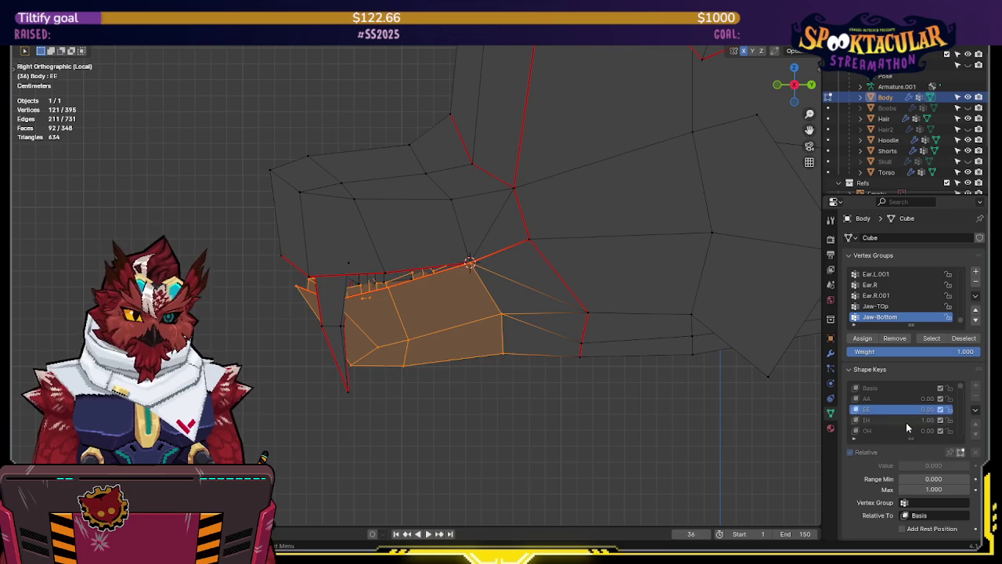
{"action": "left_click", "coordinate": [906, 421]}
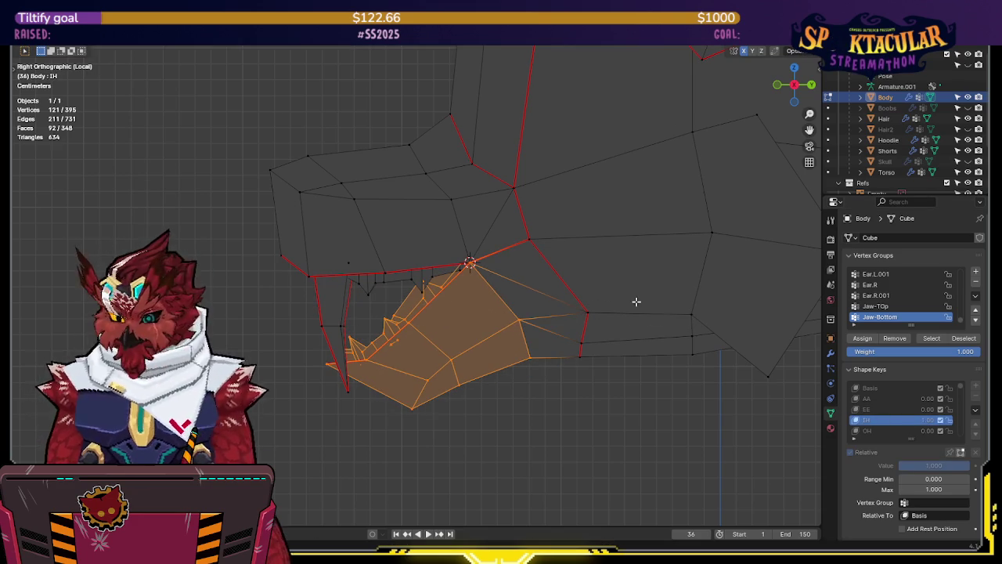
- Rotate the lower jaw about 15° further open and select the doubled mouth-corner vertices
{"action": "key", "text": "r"}
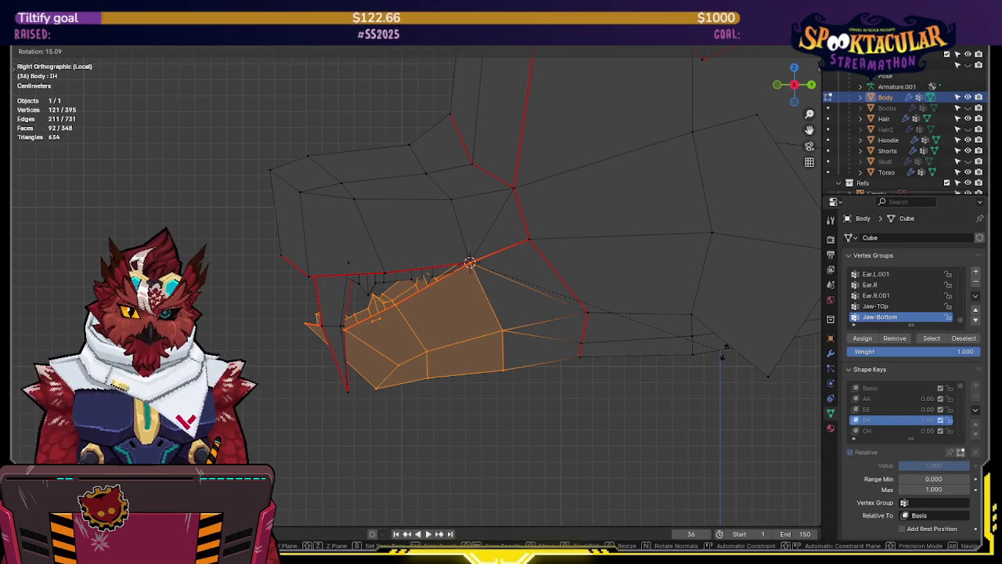
{"action": "left_click", "coordinate": [725, 346]}
{"action": "mouse_move", "coordinate": [723, 352]}
{"action": "middle_mouse_down"}
{"action": "mouse_move", "coordinate": [478, 297]}
{"action": "mouse_move", "coordinate": [646, 293]}
{"action": "mouse_move", "coordinate": [555, 285]}
{"action": "mouse_move", "coordinate": [568, 284]}
{"action": "mouse_move", "coordinate": [553, 294]}
{"action": "mouse_move", "coordinate": [621, 259]}
{"action": "mouse_move", "coordinate": [609, 286]}
{"action": "mouse_move", "coordinate": [573, 268]}
{"action": "mouse_move", "coordinate": [589, 239]}
{"action": "mouse_move", "coordinate": [584, 258]}
{"action": "mouse_move", "coordinate": [551, 270]}
{"action": "middle_mouse_up"}
{"action": "key", "text": "shift+z"}
{"action": "key", "text": "shift+z"}
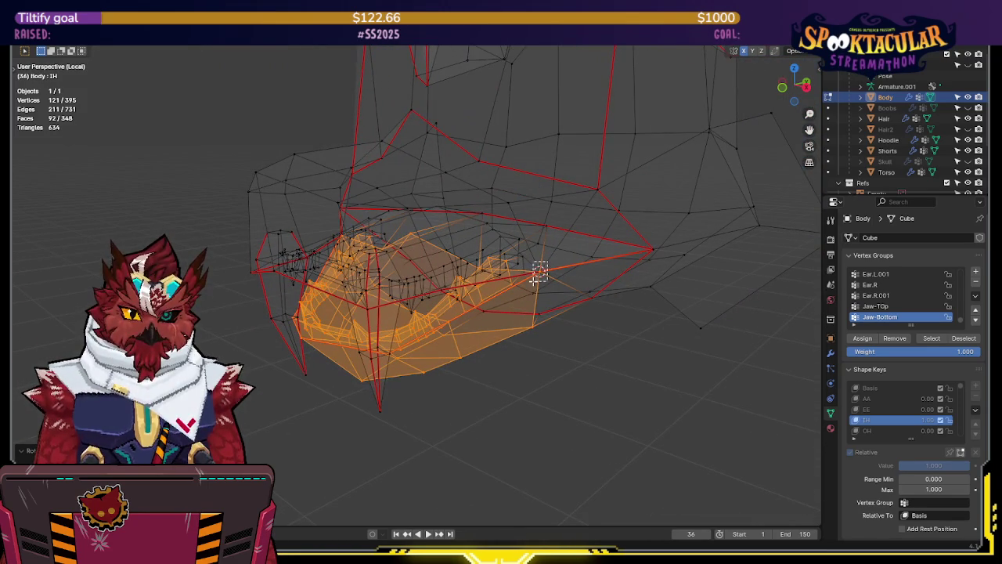
{"action": "left_click", "coordinate": [539, 272]}
- On the Basis shape key, merge the doubled mouth-corner vertices at center
{"action": "left_click", "coordinate": [894, 388]}
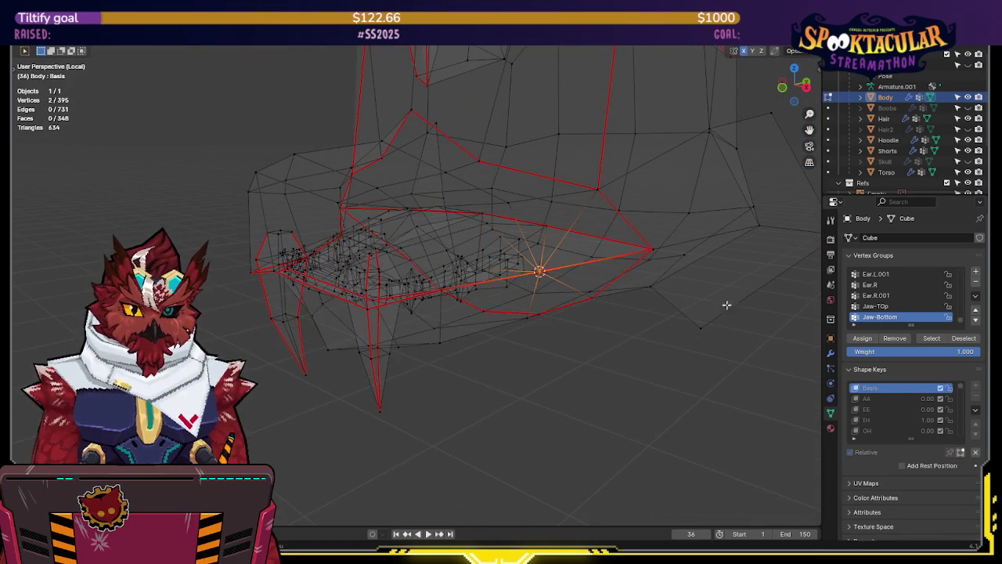
{"action": "mouse_move", "coordinate": [751, 329]}
{"action": "middle_mouse_down"}
{"action": "mouse_move", "coordinate": [725, 299]}
{"action": "mouse_move", "coordinate": [378, 246]}
{"action": "mouse_move", "coordinate": [474, 245]}
{"action": "middle_mouse_up"}
{"action": "key", "text": "m"}
{"action": "left_click", "coordinate": [720, 263]}
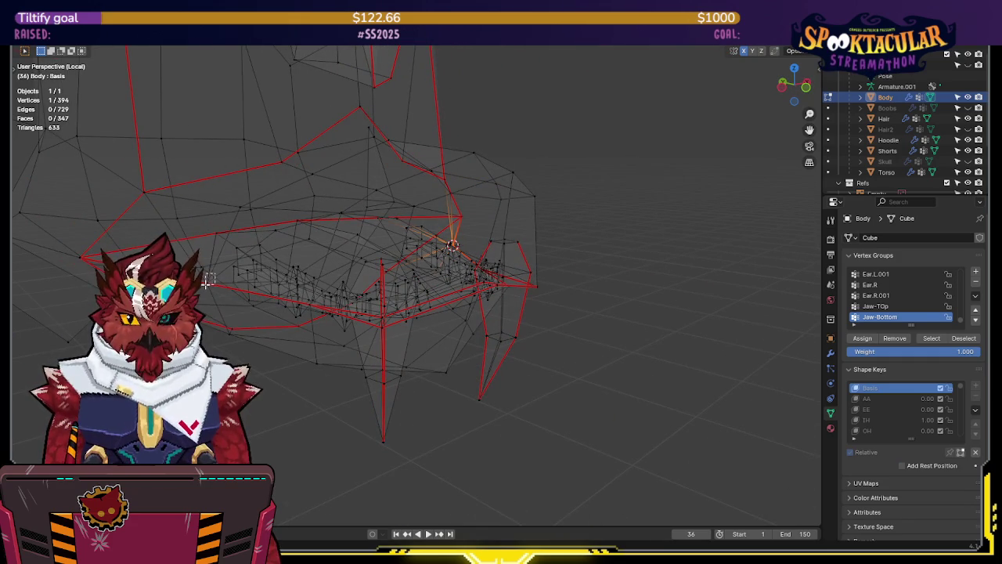
- Check the mouth from the front in X-ray, then return to Object Mode
{"action": "mouse_move", "coordinate": [271, 284]}
{"action": "middle_mouse_down"}
{"action": "mouse_move", "coordinate": [530, 268]}
{"action": "mouse_move", "coordinate": [508, 270]}
{"action": "mouse_move", "coordinate": [521, 274]}
{"action": "mouse_move", "coordinate": [454, 248]}
{"action": "middle_mouse_up"}
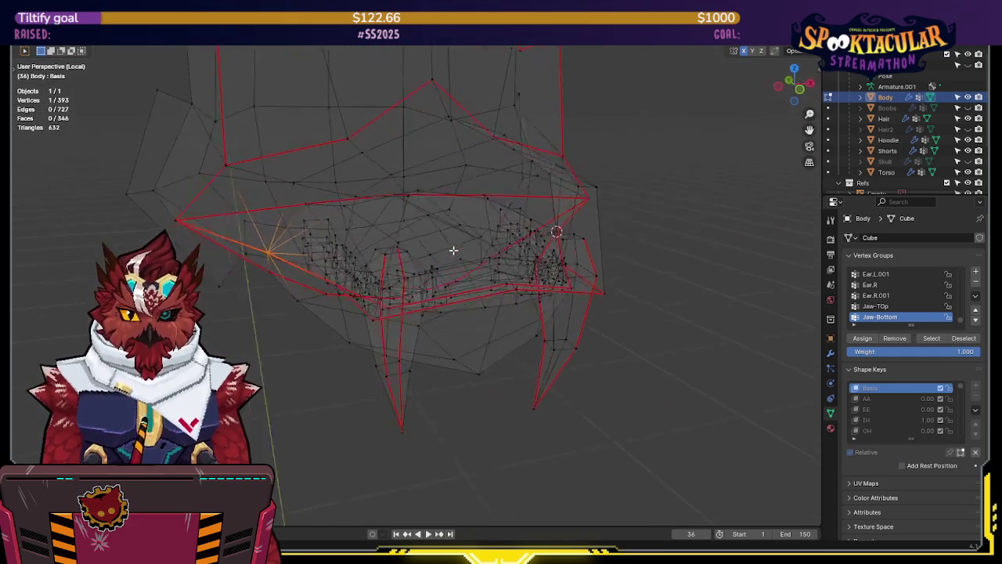
{"action": "scroll", "coordinate": [547, 242], "scroll_direction": "up", "scroll_amount": 3}
{"action": "mouse_move", "coordinate": [614, 216]}
{"action": "middle_mouse_down"}
{"action": "mouse_move", "coordinate": [628, 259]}
{"action": "mouse_move", "coordinate": [595, 264]}
{"action": "mouse_move", "coordinate": [566, 246]}
{"action": "mouse_move", "coordinate": [458, 235]}
{"action": "mouse_move", "coordinate": [570, 258]}
{"action": "mouse_move", "coordinate": [637, 212]}
{"action": "mouse_move", "coordinate": [575, 230]}
{"action": "mouse_move", "coordinate": [584, 243]}
{"action": "middle_mouse_up"}
{"action": "key", "text": "alt+z"}
{"action": "key", "text": "alt+z"}
{"action": "scroll", "coordinate": [595, 262], "scroll_direction": "up", "scroll_amount": 2}
{"action": "key", "text": "alt+z"}
{"action": "key", "text": "Tab"}
- Pin the active shape key and step from AA through EE and IH to OH
{"action": "scroll", "coordinate": [581, 249], "scroll_direction": "up", "scroll_amount": 1}
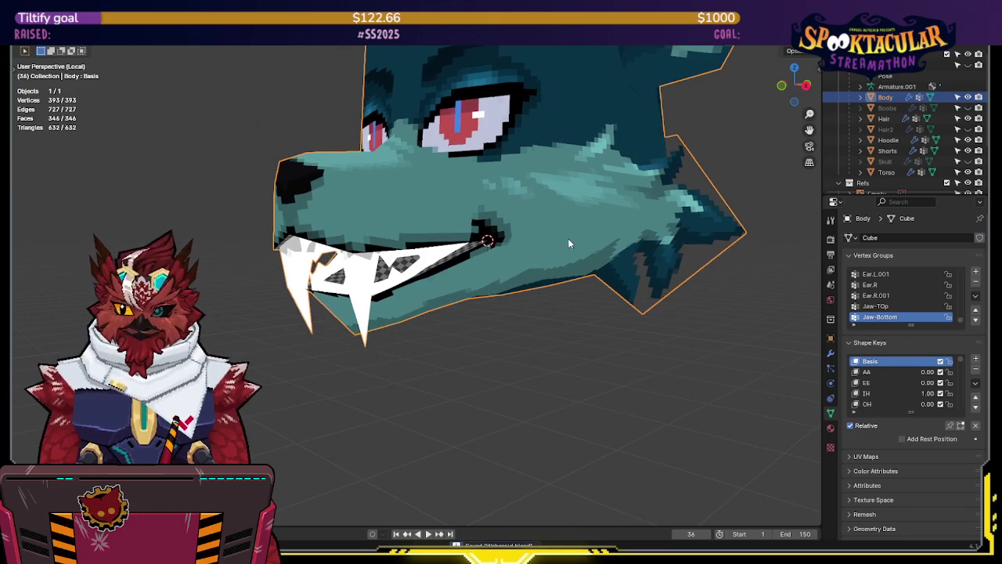
{"action": "left_click", "coordinate": [886, 382]}
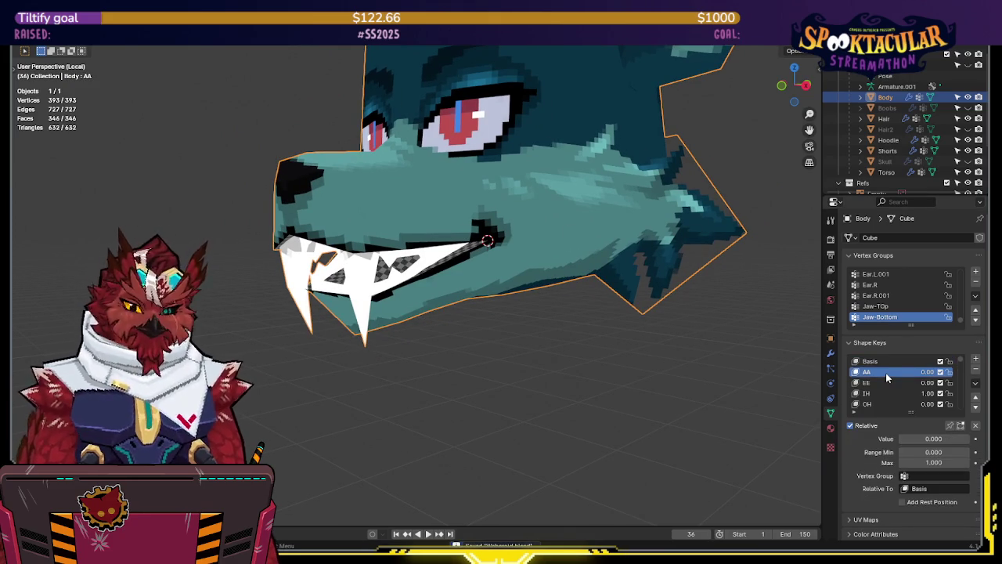
{"action": "left_click", "coordinate": [949, 425]}
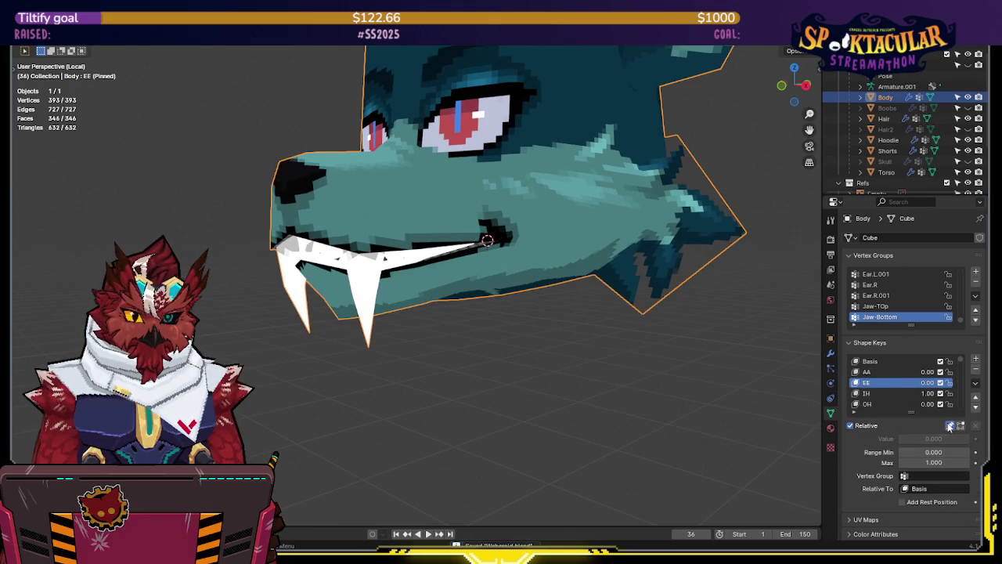
{"action": "left_click", "coordinate": [869, 361]}
{"action": "left_click", "coordinate": [873, 372]}
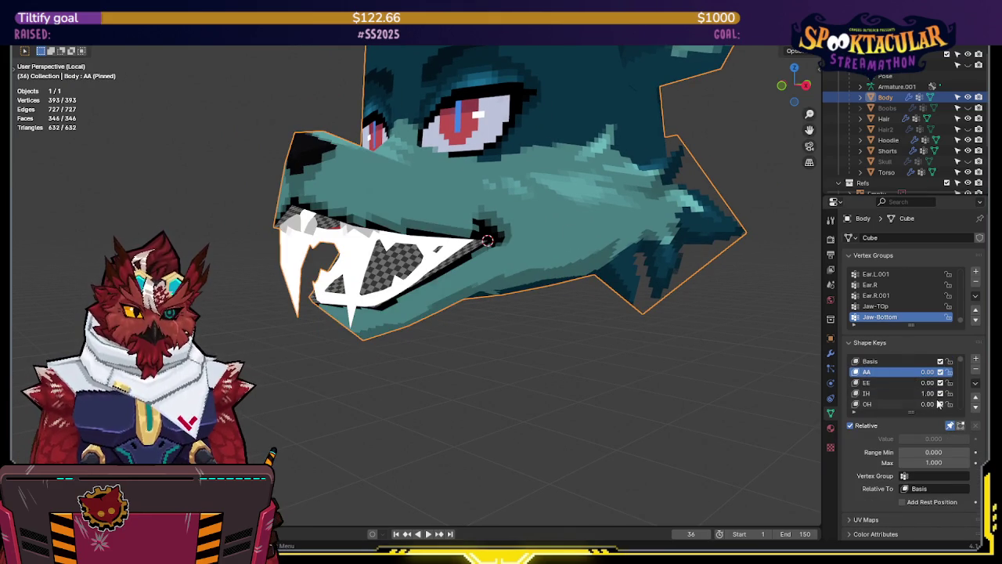
{"action": "key", "text": "Down"}
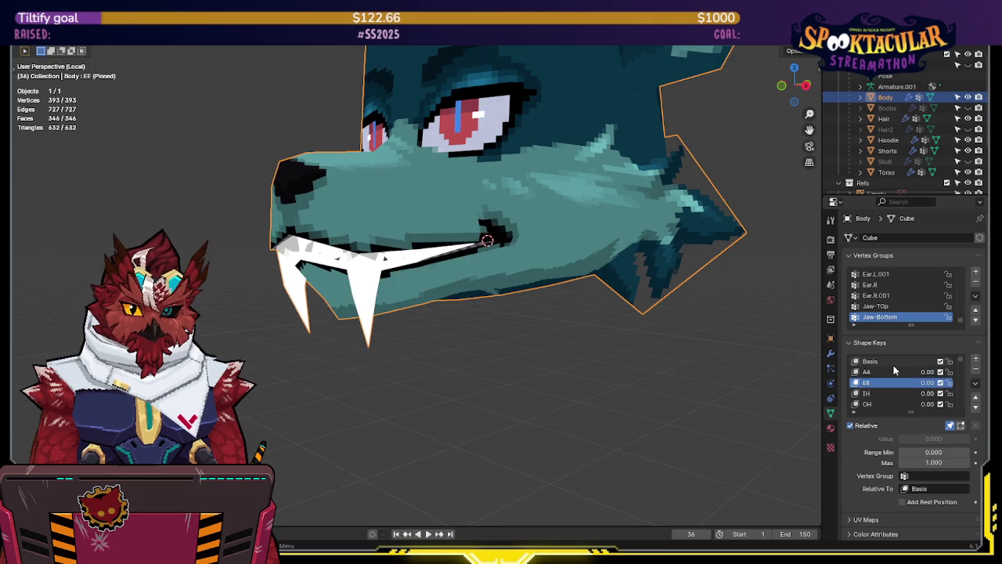
{"action": "key", "text": "Down"}
{"action": "key", "text": "Down"}
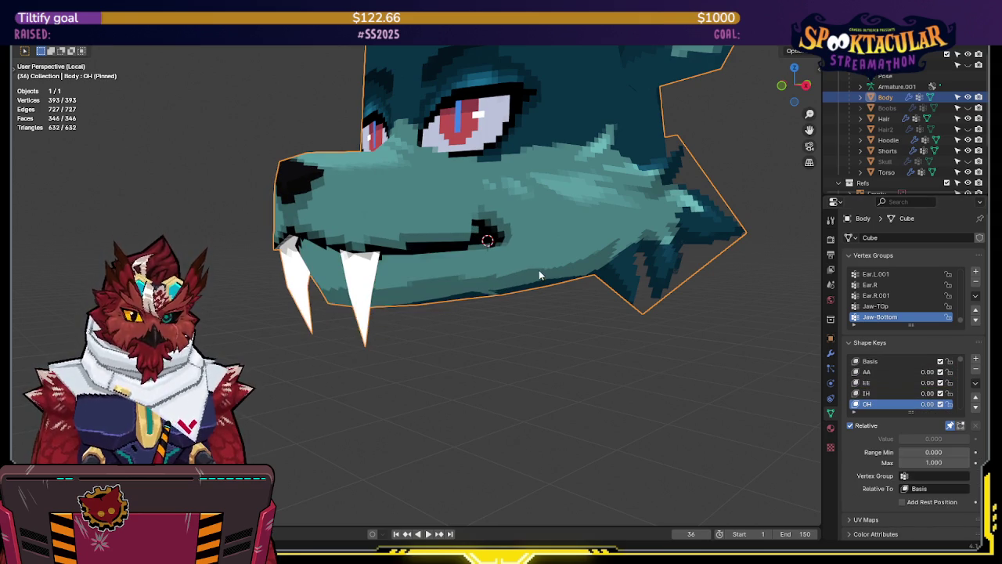
{"action": "middle_click_drag", "start_coordinate": [538, 269], "coordinate": [561, 263]}
{"action": "key", "text": "KP_3"}
- In Edit Mode, select the Jaw-Bottom vertex group and frame the lower jaw
{"action": "key", "text": "Tab"}
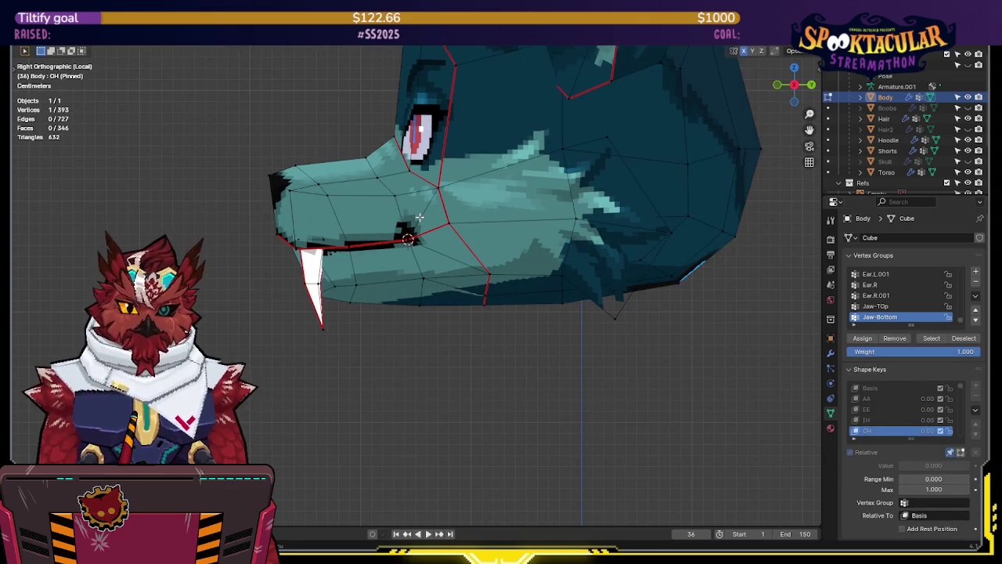
{"action": "key", "text": "shift+z"}
{"action": "key", "text": "shift+z"}
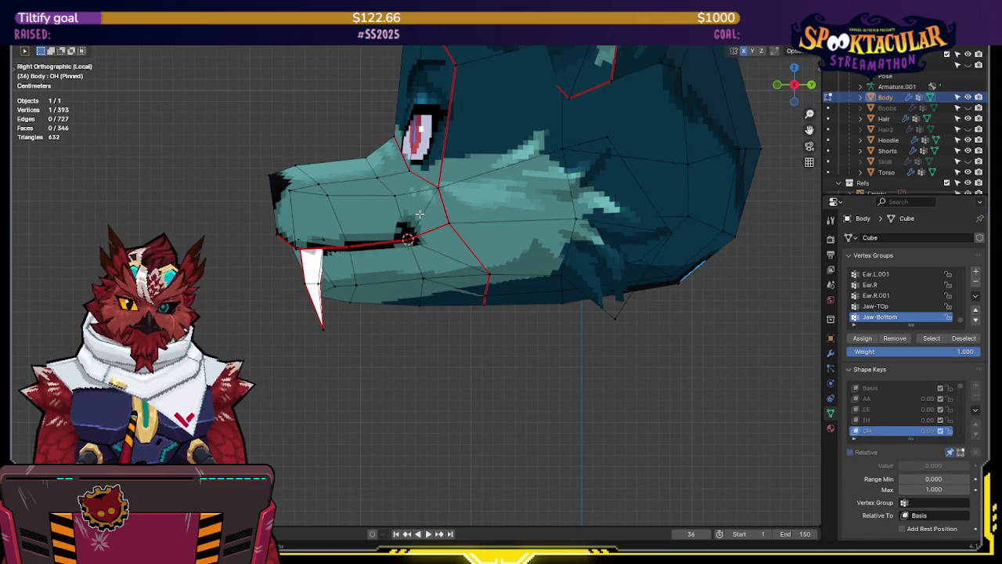
{"action": "middle_click_drag", "start_coordinate": [441, 210], "coordinate": [475, 258], "text": "shift"}
{"action": "left_click", "coordinate": [932, 340]}
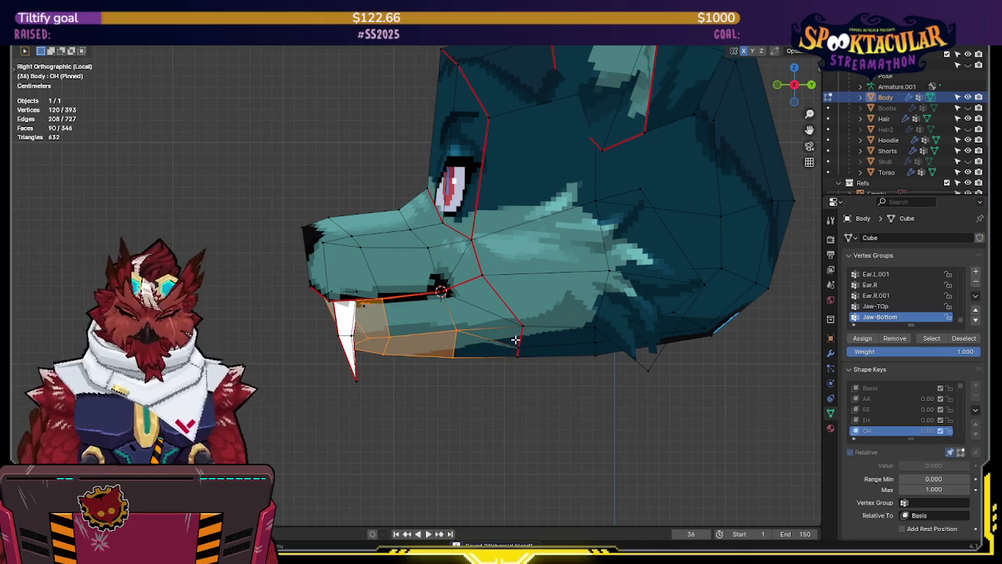
{"action": "key", "text": "grave"}
{"action": "left_click", "coordinate": [652, 344]}
- Rotate the lower jaw open for OH, then rotate a single vertex near the jaw
{"action": "key", "text": "r"}
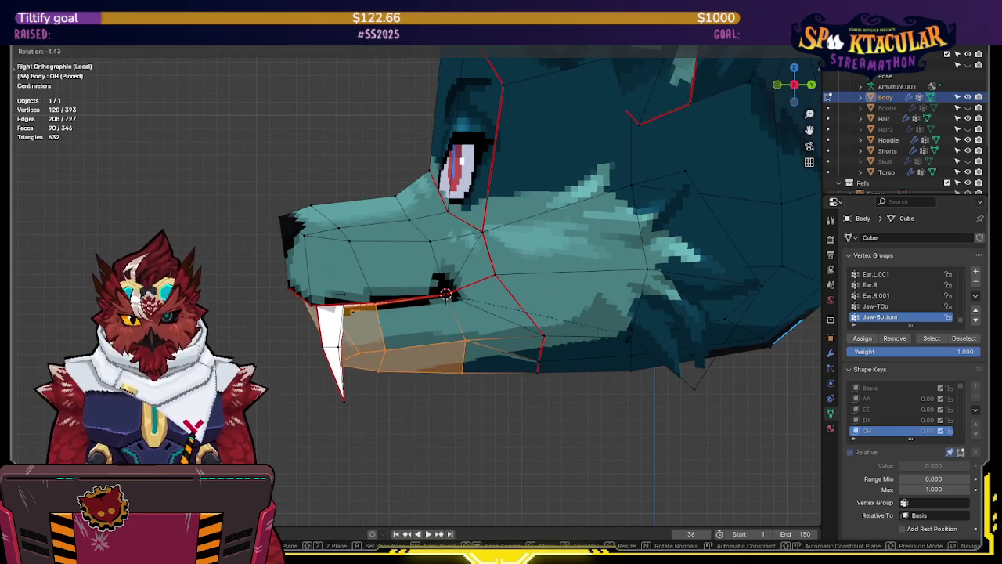
{"action": "left_click", "coordinate": [628, 292]}
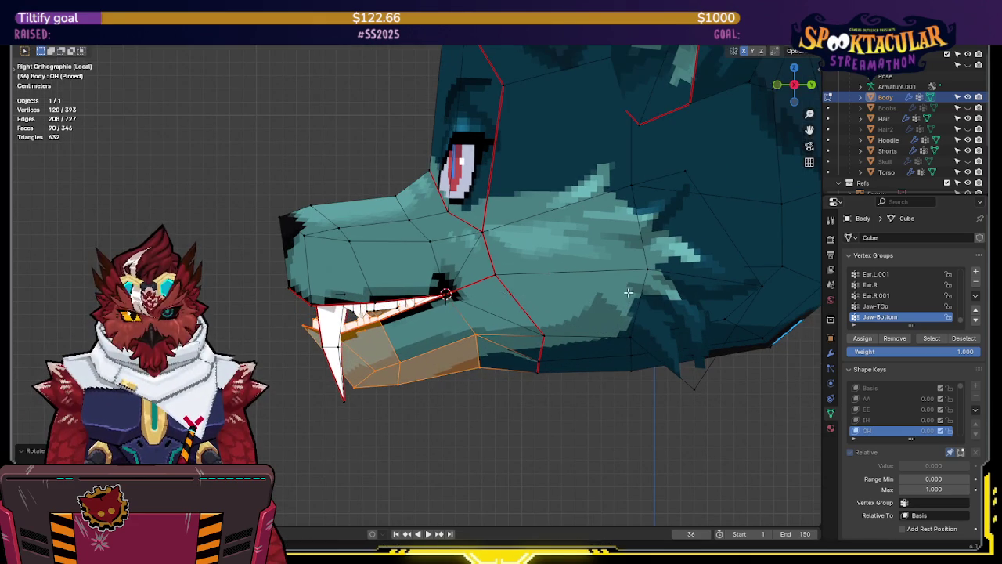
{"action": "left_click", "coordinate": [304, 327]}
{"action": "key", "text": "r"}
{"action": "left_click", "coordinate": [521, 316]}
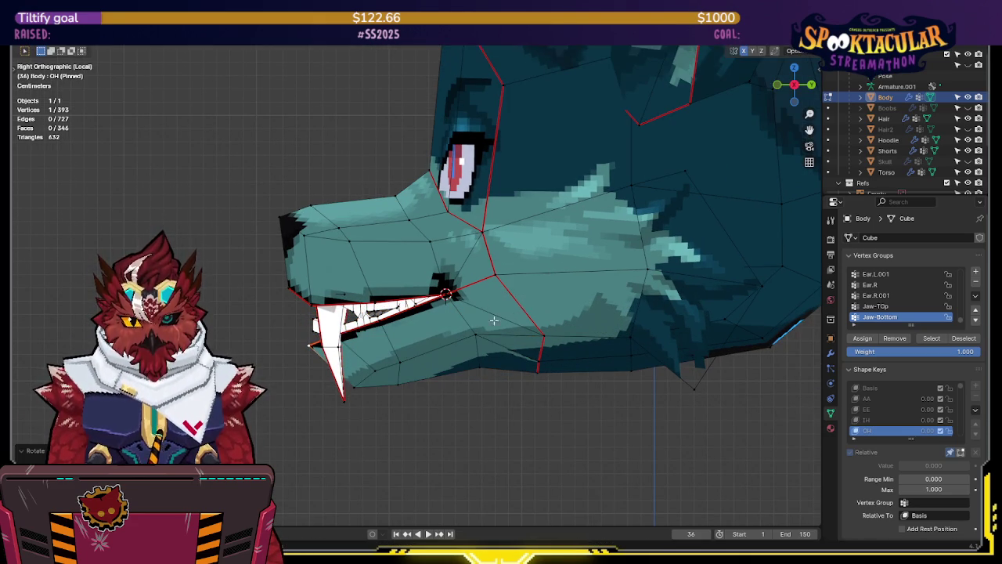
{"action": "middle_click_drag", "start_coordinate": [521, 316], "coordinate": [595, 306]}
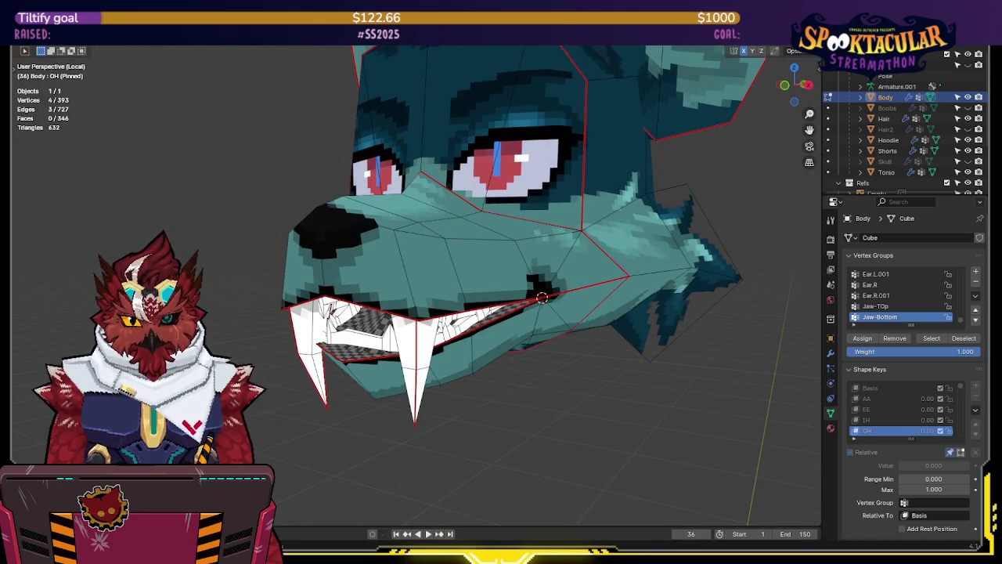
- Tilt the Jaw-Bottom selection twice around the X axis to adjust the OH opening
{"action": "key", "text": "r"}
{"action": "key", "text": "x"}
{"action": "left_click", "coordinate": [541, 297]}
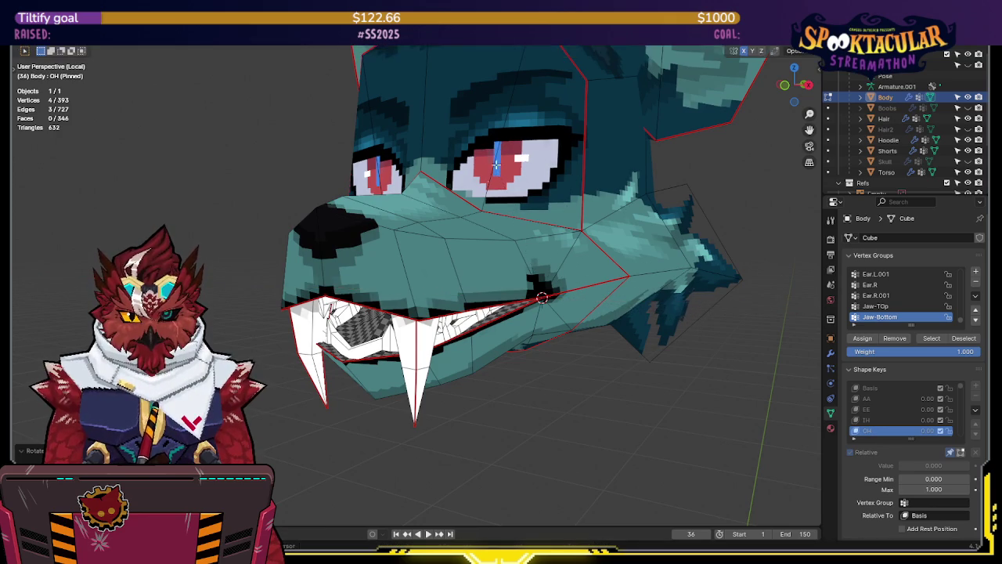
{"action": "middle_click_drag", "start_coordinate": [541, 298], "coordinate": [637, 305]}
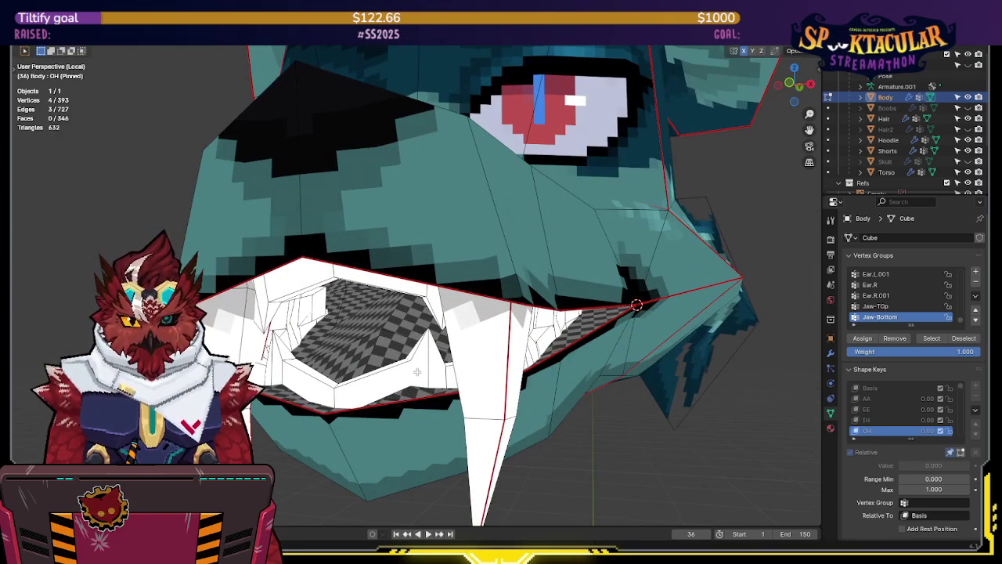
{"action": "key", "text": "r"}
{"action": "key", "text": "x"}
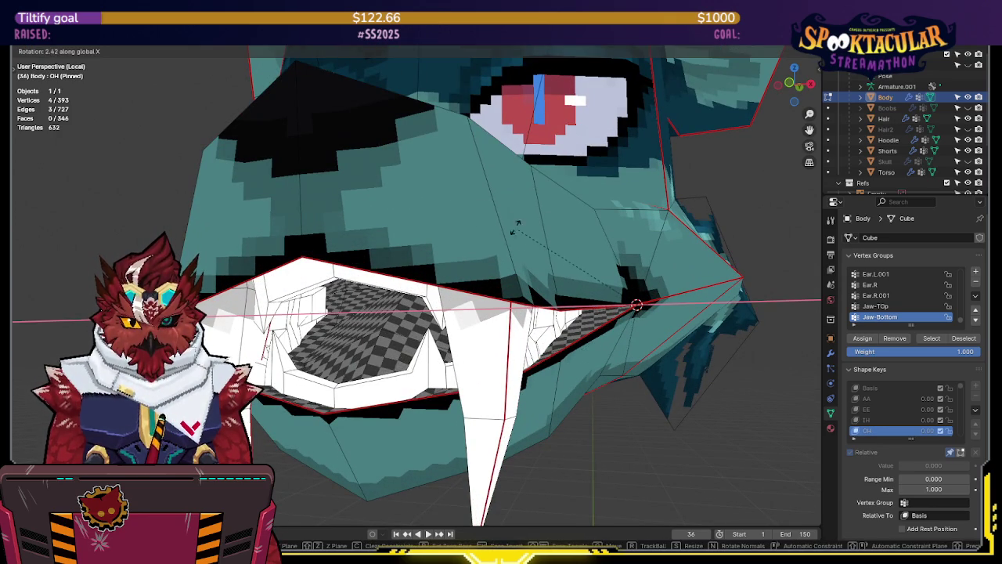
{"action": "left_click", "coordinate": [434, 184]}
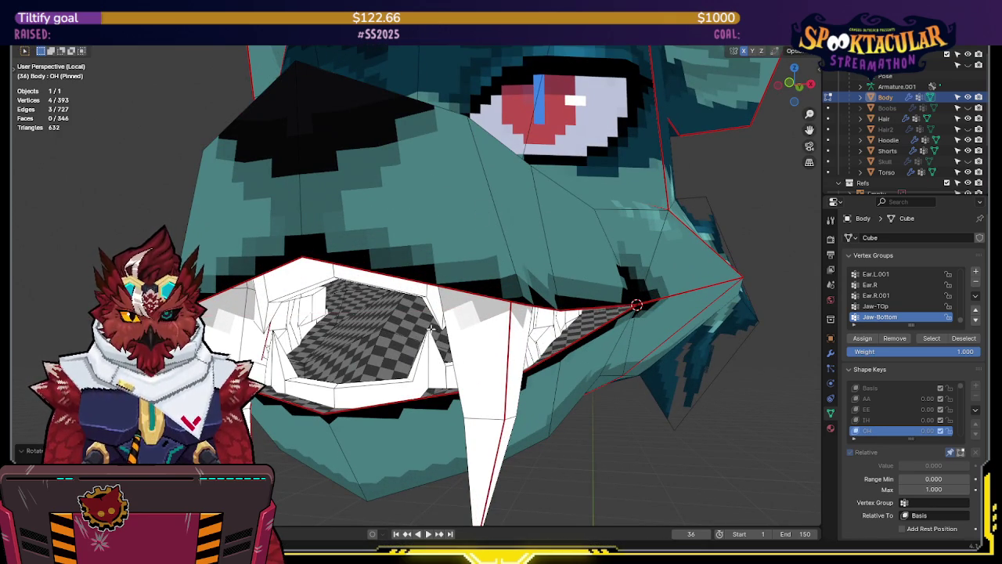
- Inspect the inner mouth edges in X-ray wireframe from several angles
{"action": "key", "text": "shift+z"}
{"action": "key", "text": "alt+z"}
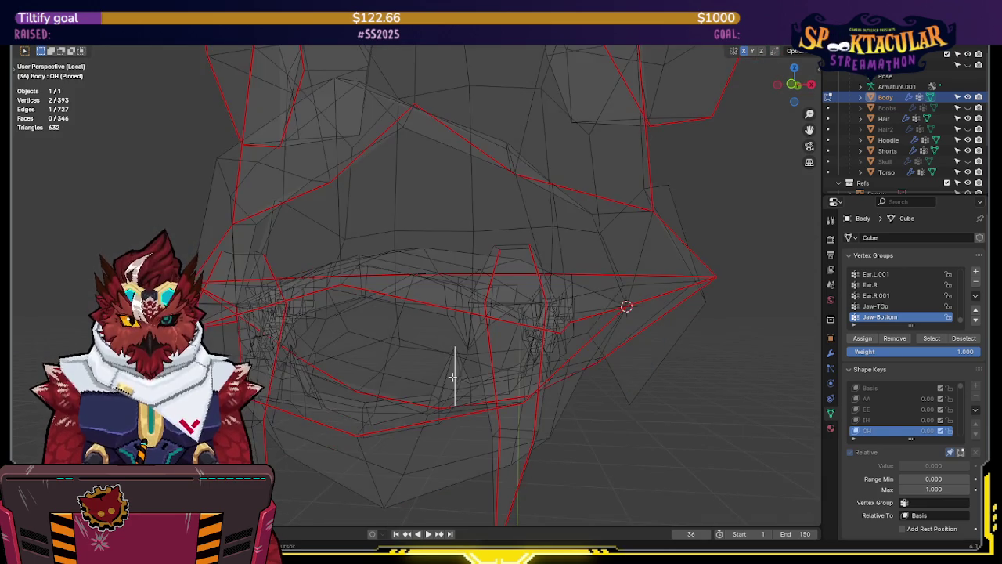
{"action": "middle_click_drag", "start_coordinate": [443, 384], "coordinate": [420, 398]}
{"action": "key", "text": "alt+z"}
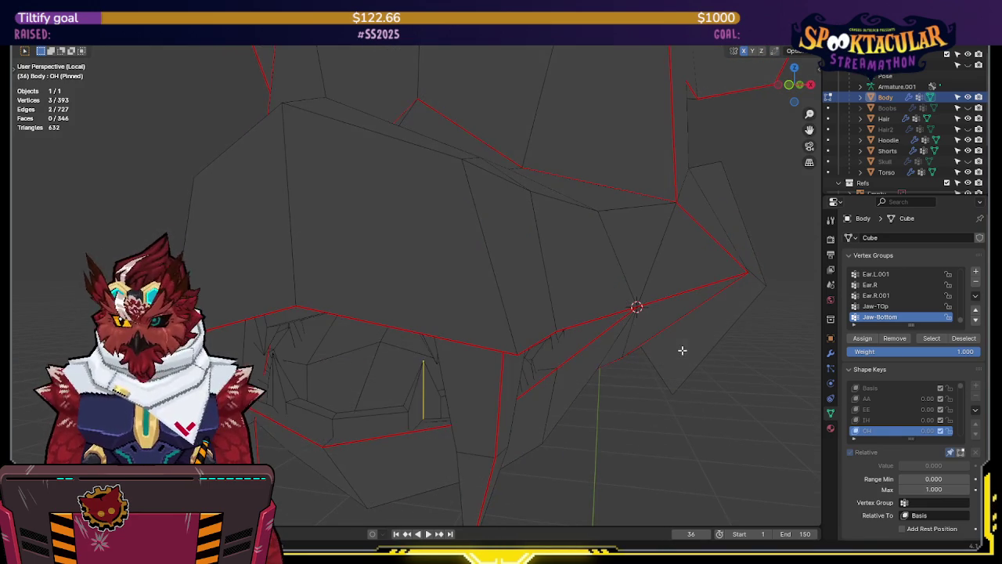
{"action": "middle_click_drag", "start_coordinate": [682, 311], "coordinate": [648, 235]}
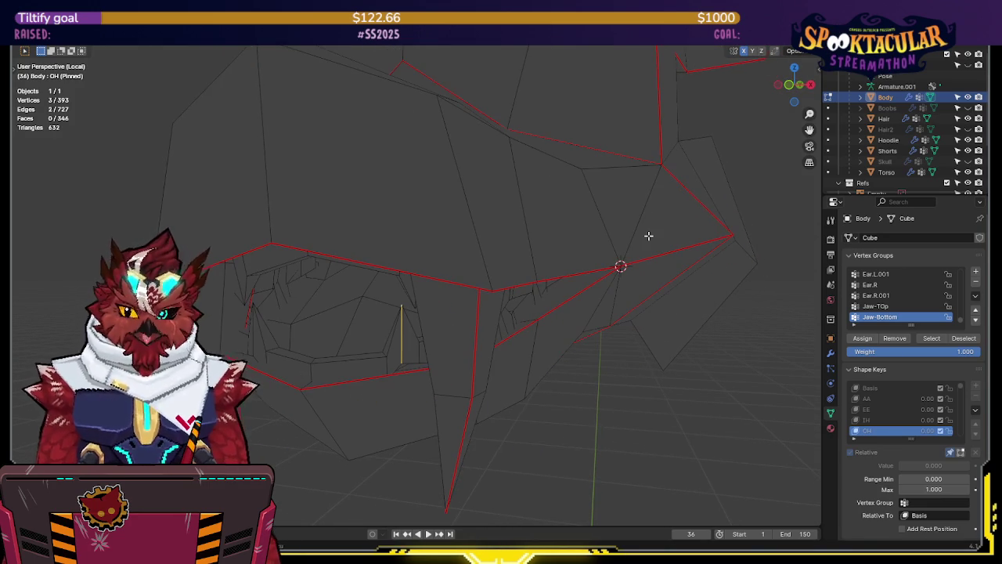
{"action": "key", "text": "alt+z"}
{"action": "key", "text": "alt+z"}
- Readjust the jaw with two more X-axis rotations and recheck it in wireframe
{"action": "key", "text": "r"}
{"action": "key", "text": "x"}
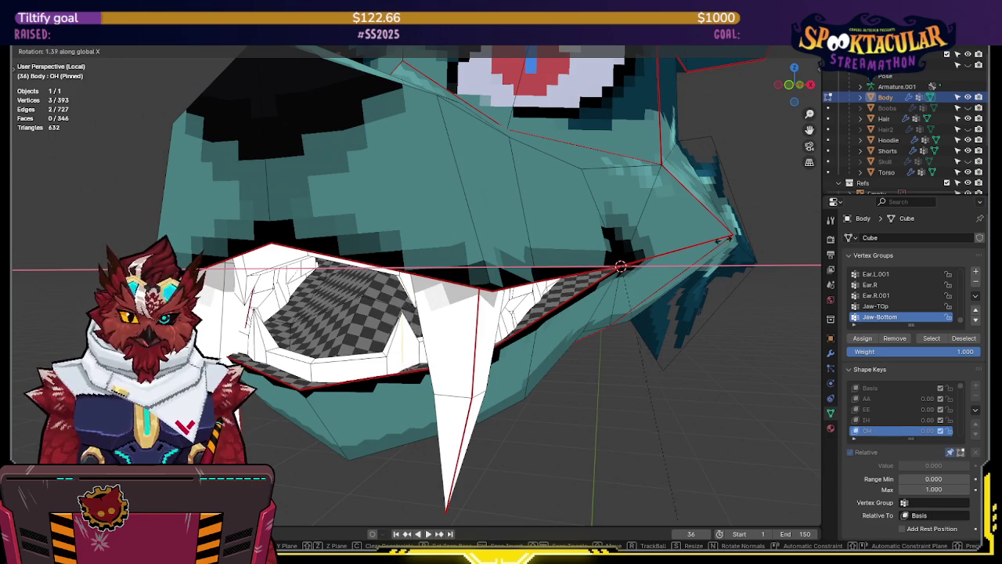
{"action": "left_click", "coordinate": [691, 207]}
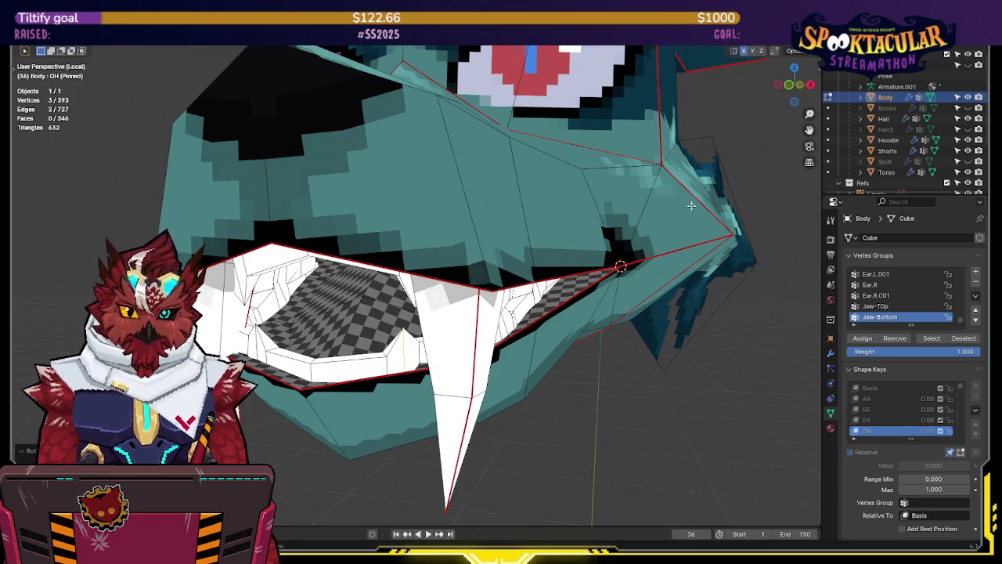
{"action": "key", "text": "r"}
{"action": "key", "text": "x"}
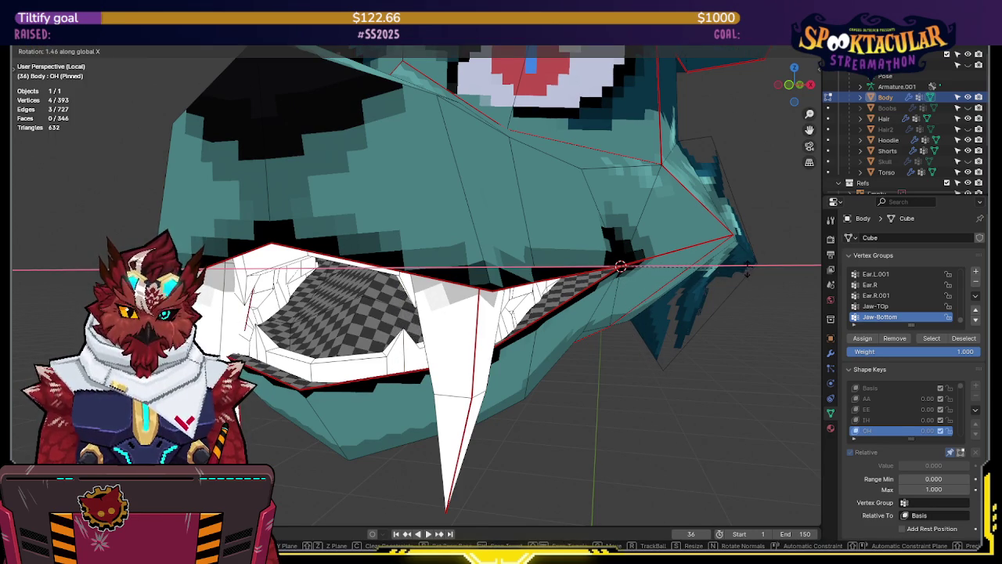
{"action": "left_click", "coordinate": [780, 378]}
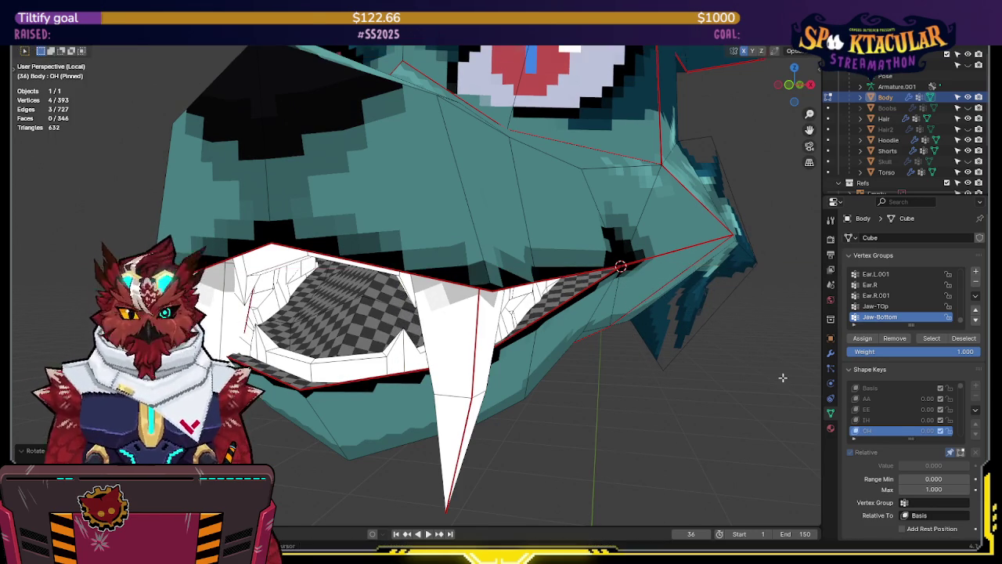
{"action": "mouse_move", "coordinate": [736, 336]}
{"action": "middle_mouse_down"}
{"action": "mouse_move", "coordinate": [727, 297]}
{"action": "mouse_move", "coordinate": [738, 298]}
{"action": "mouse_move", "coordinate": [697, 291]}
{"action": "middle_mouse_up"}
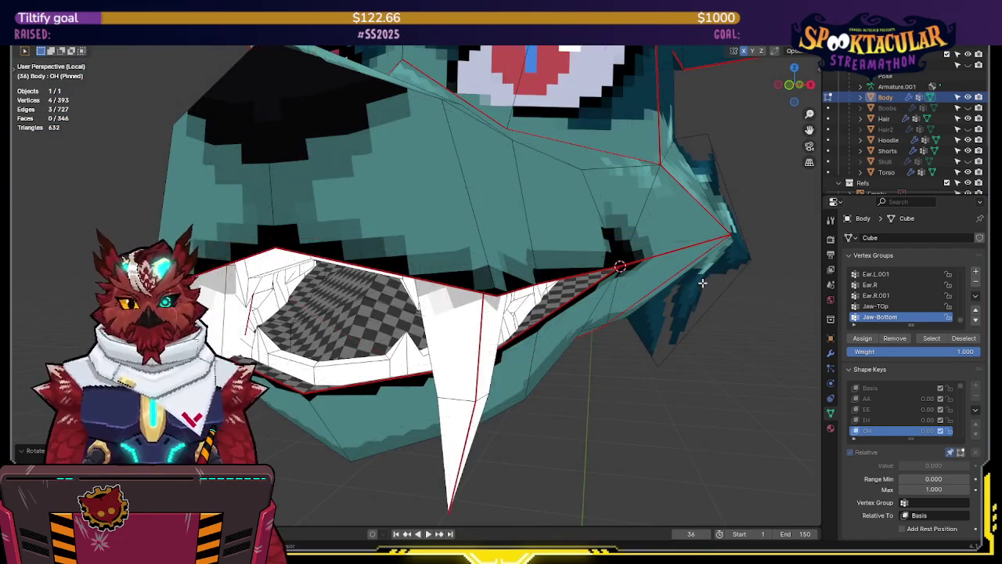
{"action": "key", "text": "shift+z"}
{"action": "key", "text": "shift+z"}
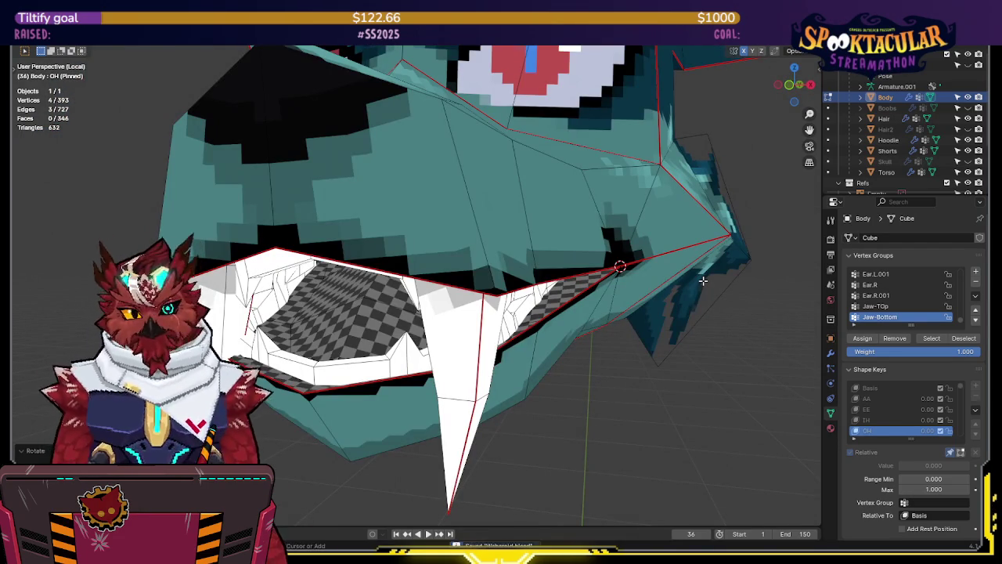
{"action": "key", "text": "grave"}
- Move the OH mouth-corner vertex about 0.012 m along X toward the face centre
{"action": "left_click", "coordinate": [674, 260]}
{"action": "key", "text": "Tab"}
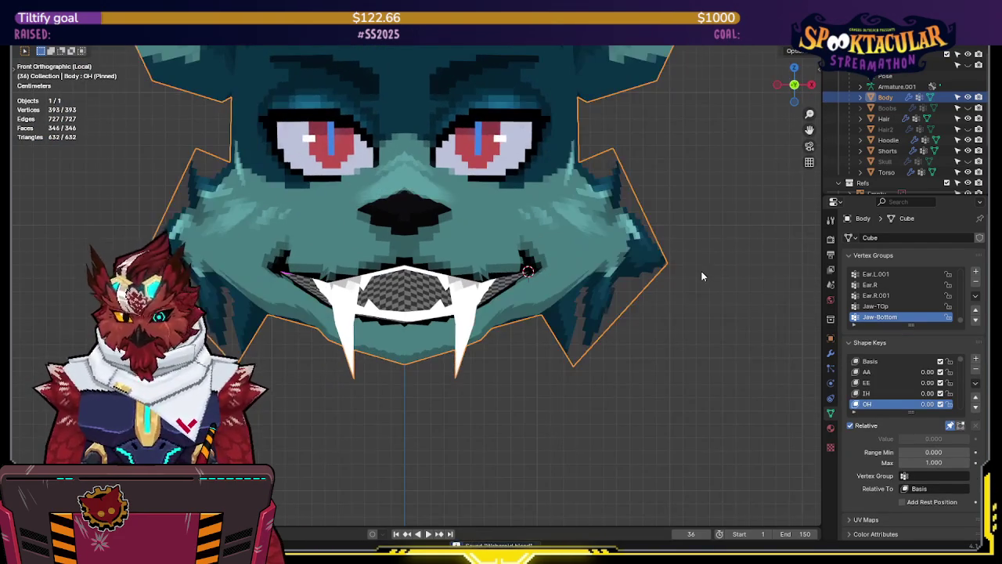
{"action": "scroll", "coordinate": [674, 279], "scroll_direction": "up", "scroll_amount": 1}
{"action": "key", "text": "Tab"}
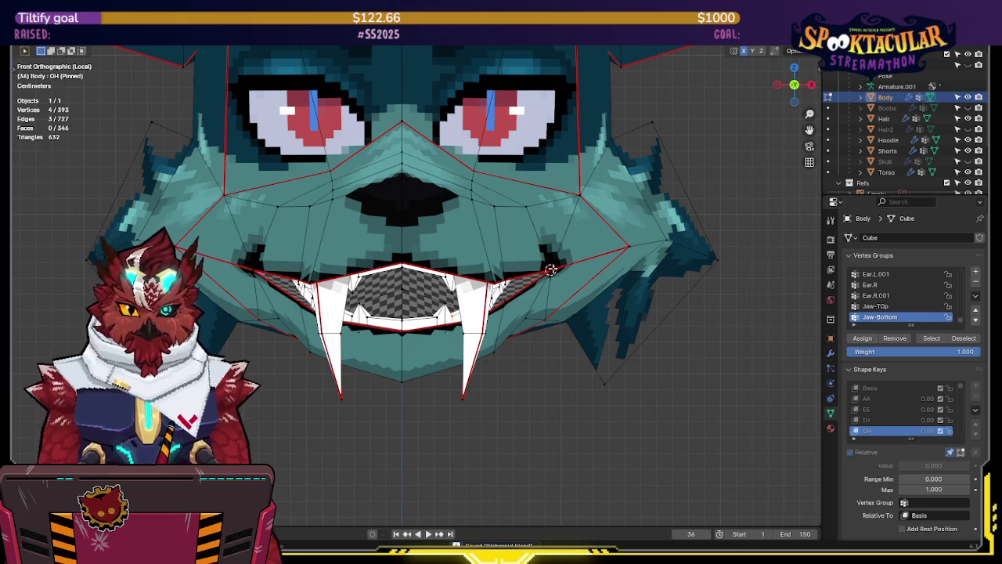
{"action": "key", "text": "g"}
{"action": "key", "text": "x"}
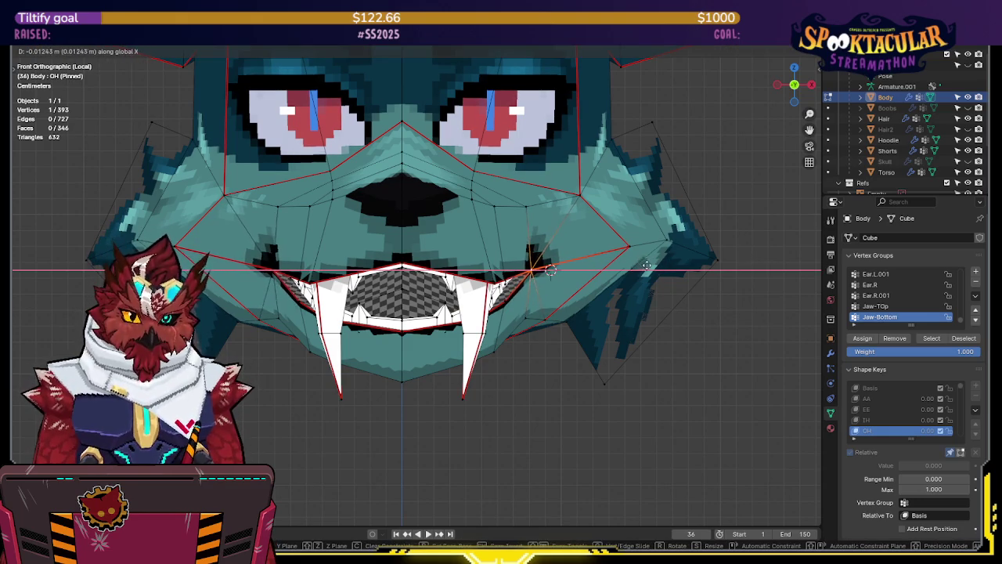
{"action": "left_click", "coordinate": [636, 267]}
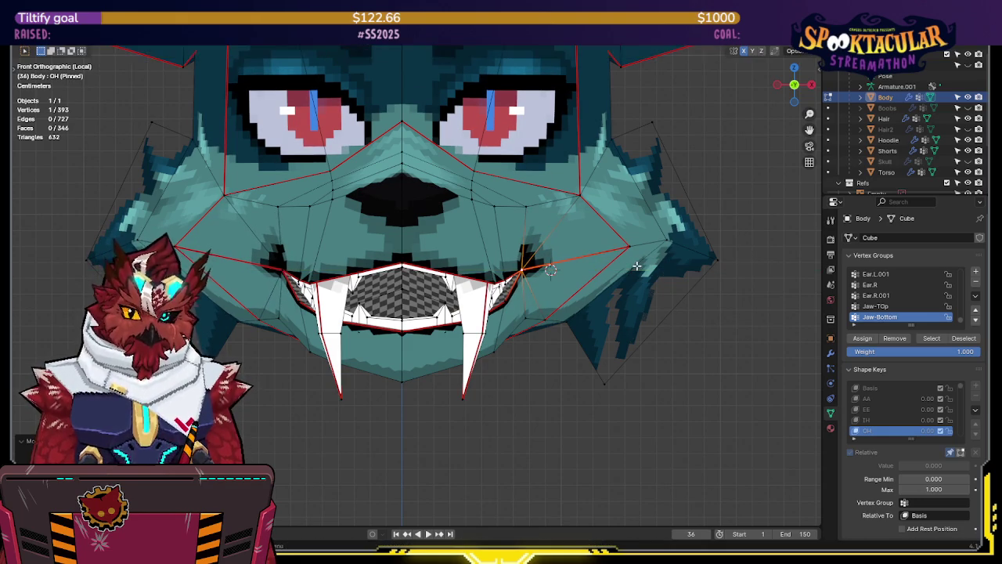
{"action": "middle_click_drag", "start_coordinate": [636, 266], "coordinate": [608, 232]}
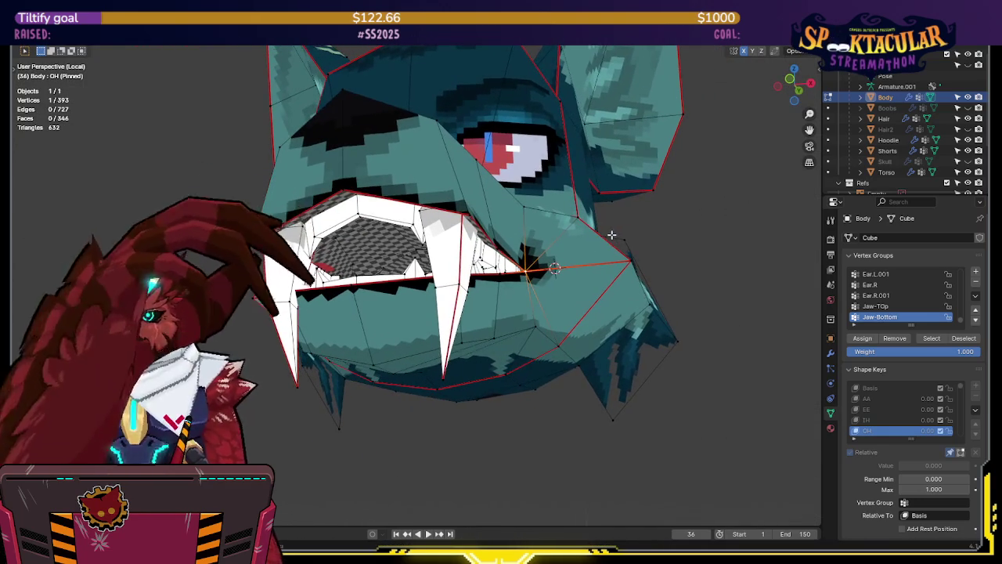
{"action": "mouse_move", "coordinate": [593, 158]}
{"action": "middle_mouse_down"}
{"action": "mouse_move", "coordinate": [594, 188]}
{"action": "mouse_move", "coordinate": [435, 173]}
{"action": "mouse_move", "coordinate": [368, 220]}
{"action": "middle_mouse_up"}
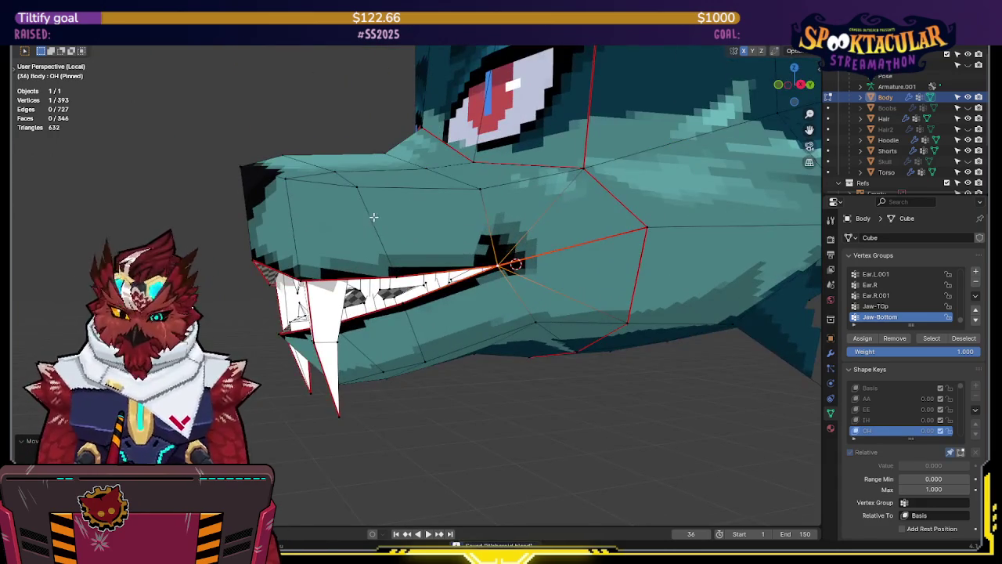
{"action": "key", "text": "KP_3"}
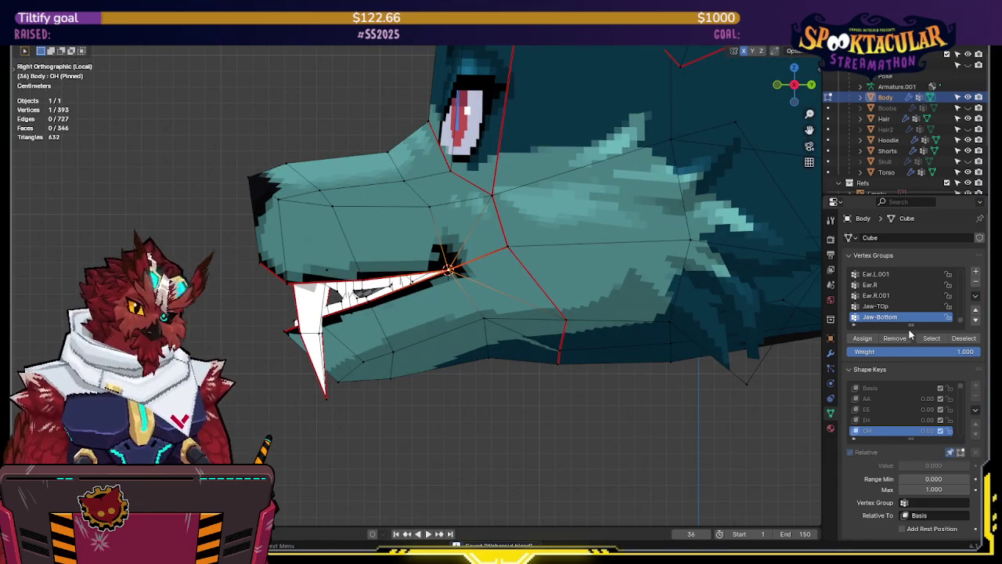
- Select the Jaw-Top group and tilt the upper snout and fangs up about 6.8° on OH
{"action": "left_click", "coordinate": [908, 307]}
{"action": "left_click", "coordinate": [930, 341]}
{"action": "key", "text": "shift+z"}
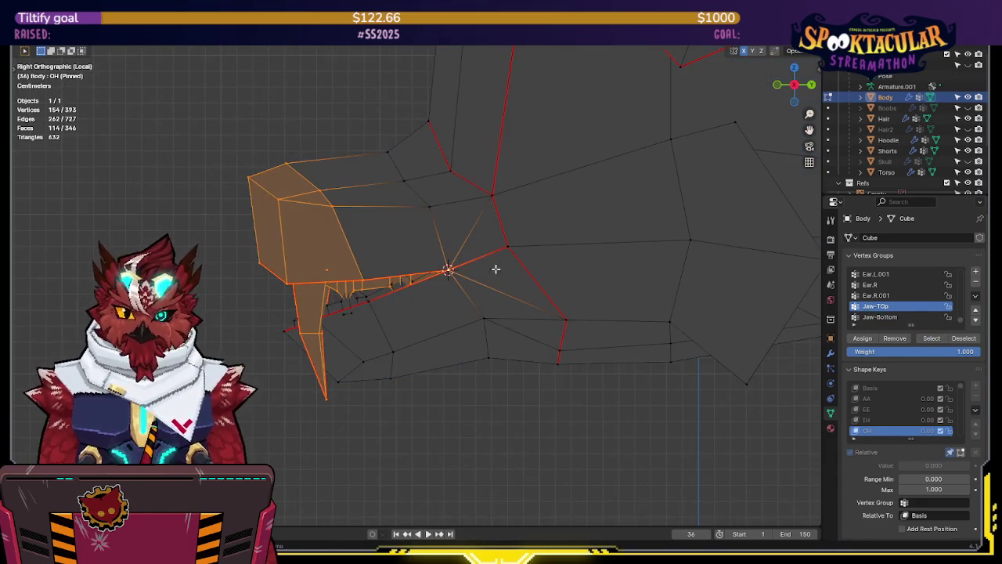
{"action": "key", "text": "shift+z"}
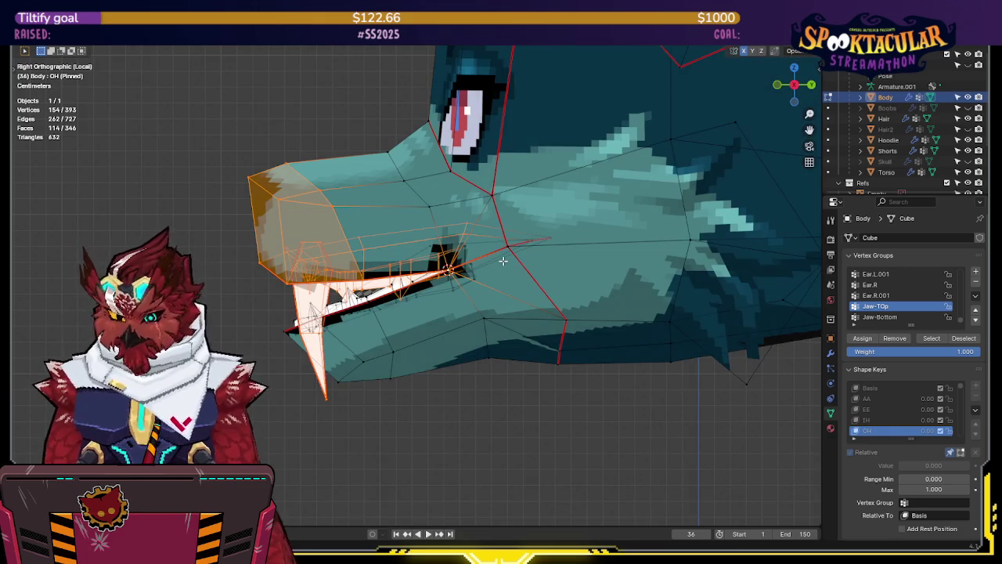
{"action": "key", "text": "r"}
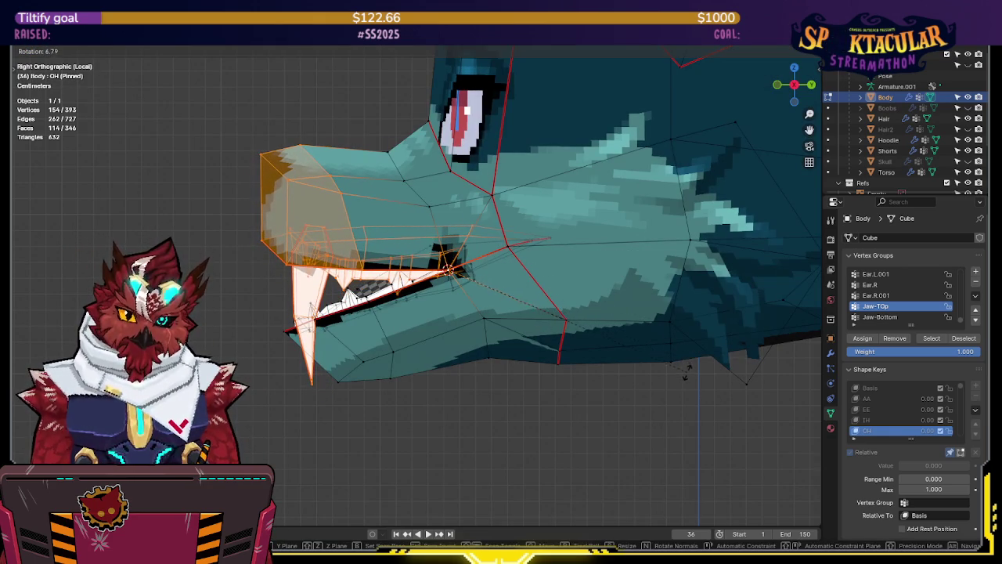
{"action": "left_click", "coordinate": [685, 374]}
{"action": "mouse_move", "coordinate": [463, 302]}
{"action": "middle_mouse_down"}
{"action": "mouse_move", "coordinate": [617, 303]}
{"action": "mouse_move", "coordinate": [619, 278]}
{"action": "middle_mouse_up"}
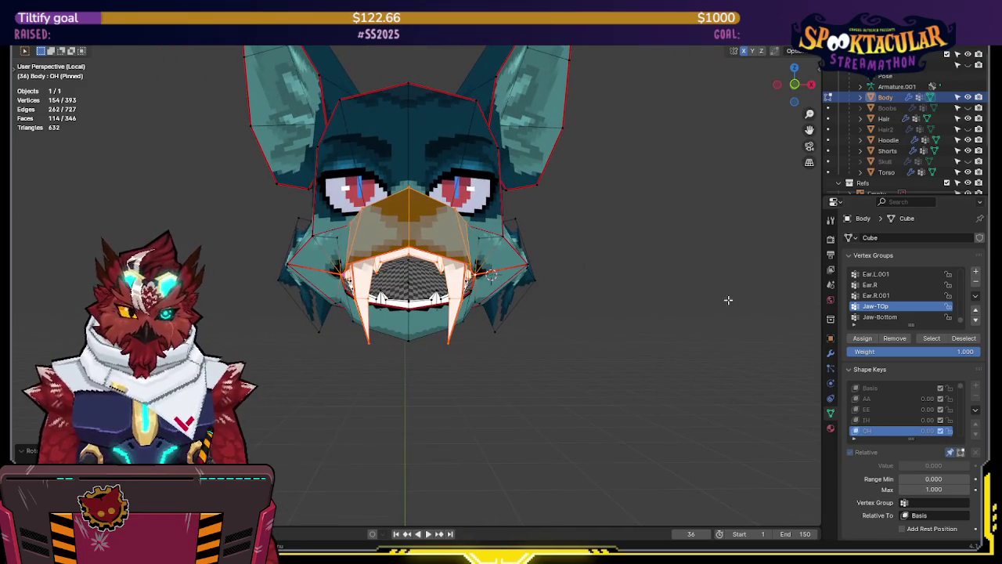
- Preview the AA and OH mouth shapes and turn the head to a side view
{"action": "left_click", "coordinate": [889, 399]}
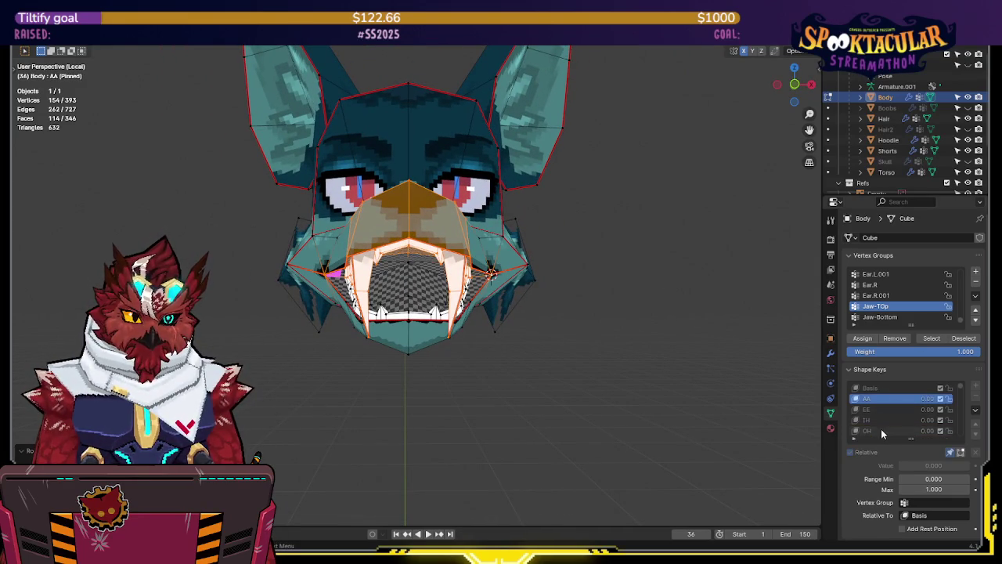
{"action": "left_click", "coordinate": [881, 431]}
{"action": "middle_click_drag", "start_coordinate": [751, 345], "coordinate": [641, 335]}
{"action": "key", "text": "KP_4"}
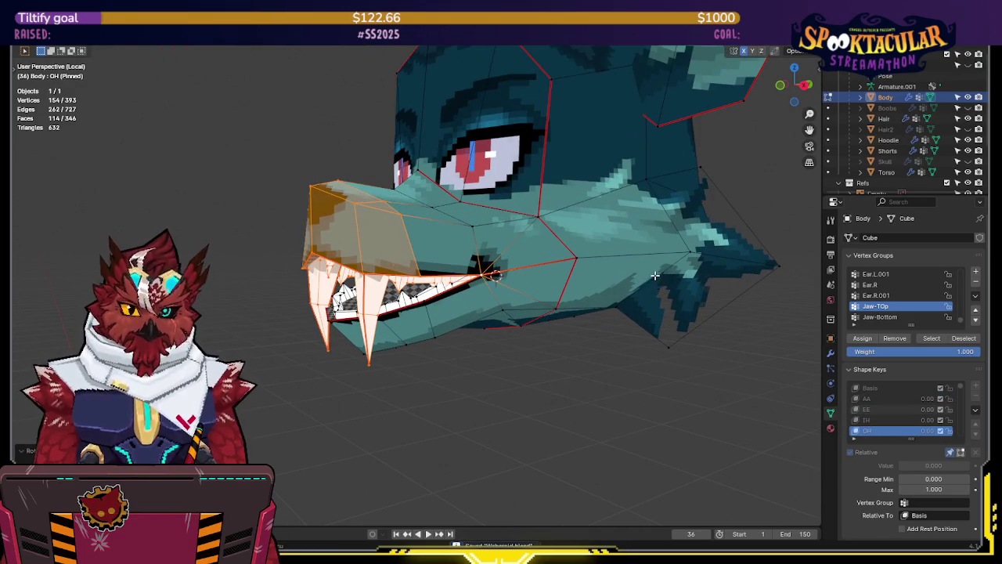
{"action": "scroll", "coordinate": [880, 407], "scroll_direction": "down", "scroll_amount": 4}
- Make OU active and, in right side view, rotate the snout up about 10°
{"action": "left_click", "coordinate": [880, 399]}
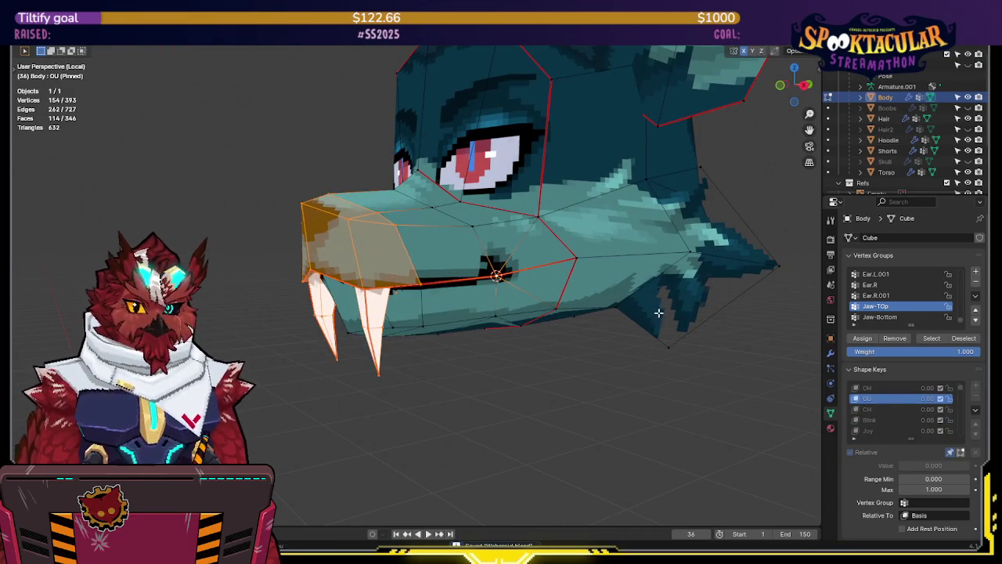
{"action": "middle_click_drag", "start_coordinate": [642, 313], "coordinate": [566, 297]}
{"action": "key", "text": "KP_3"}
{"action": "key", "text": "shift+z"}
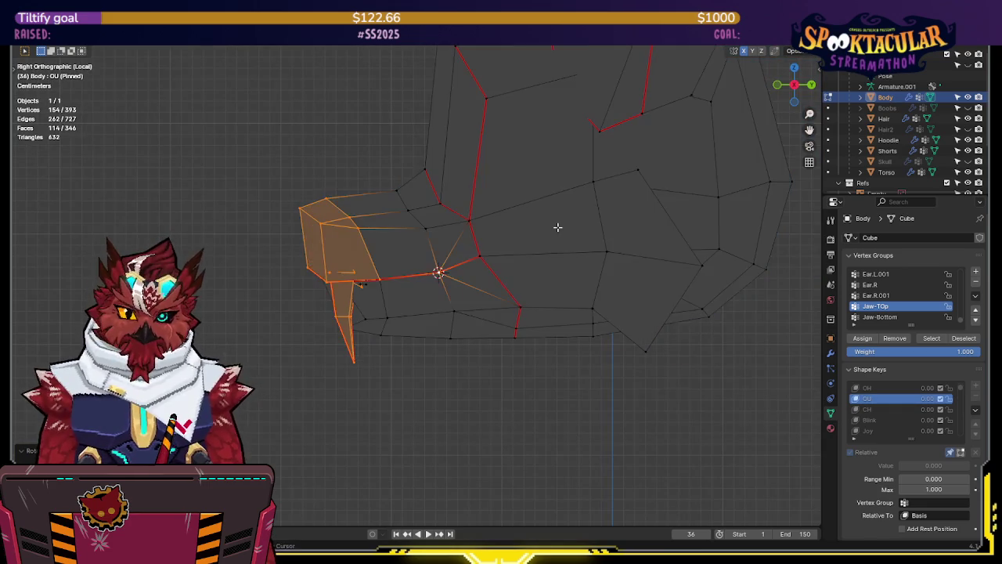
{"action": "key", "text": "shift+z"}
{"action": "key", "text": "r"}
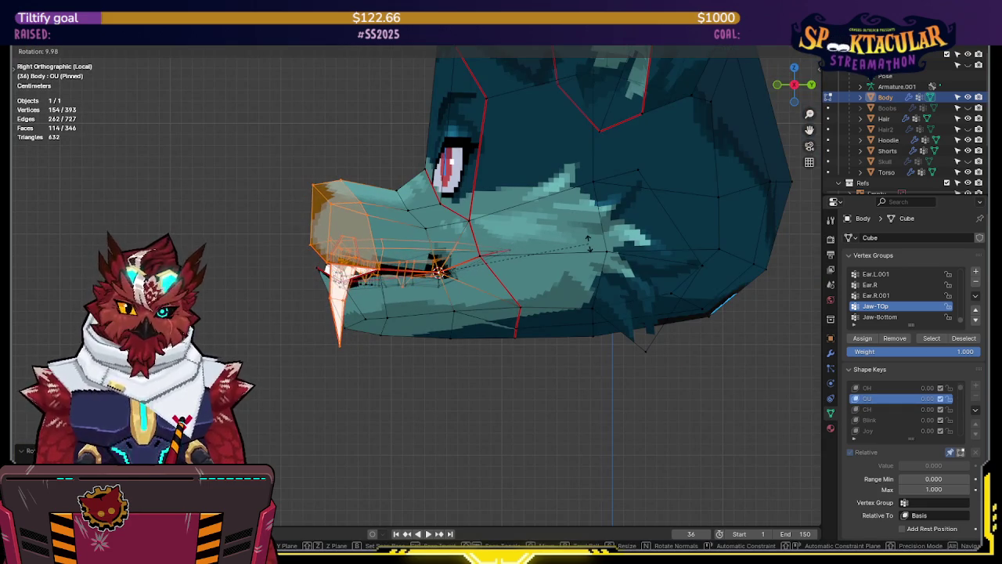
{"action": "left_click", "coordinate": [588, 243]}
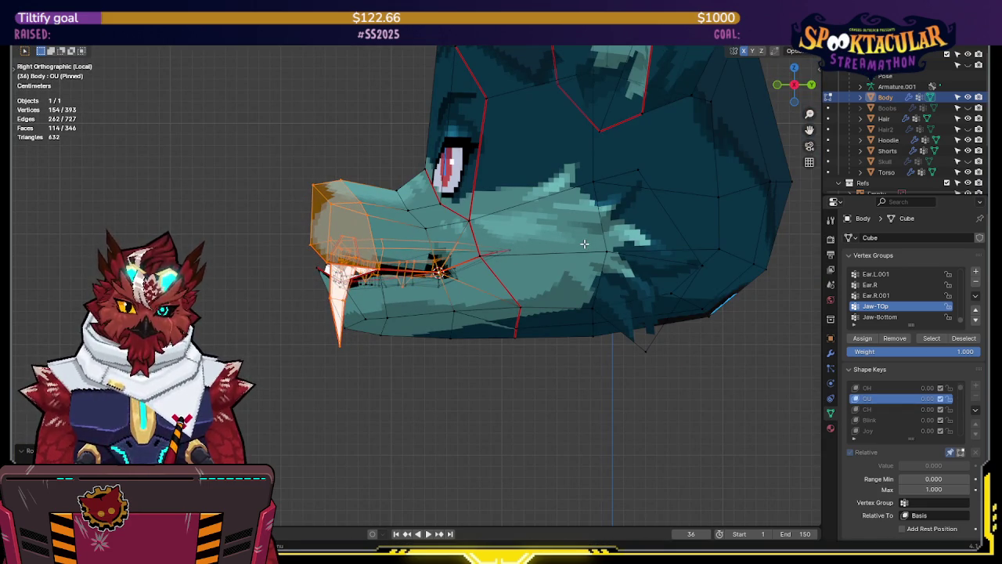
- Select only the Jaw-Bottom group and rotate the lower jaw down to part the mouth
{"action": "key", "text": "alt+a"}
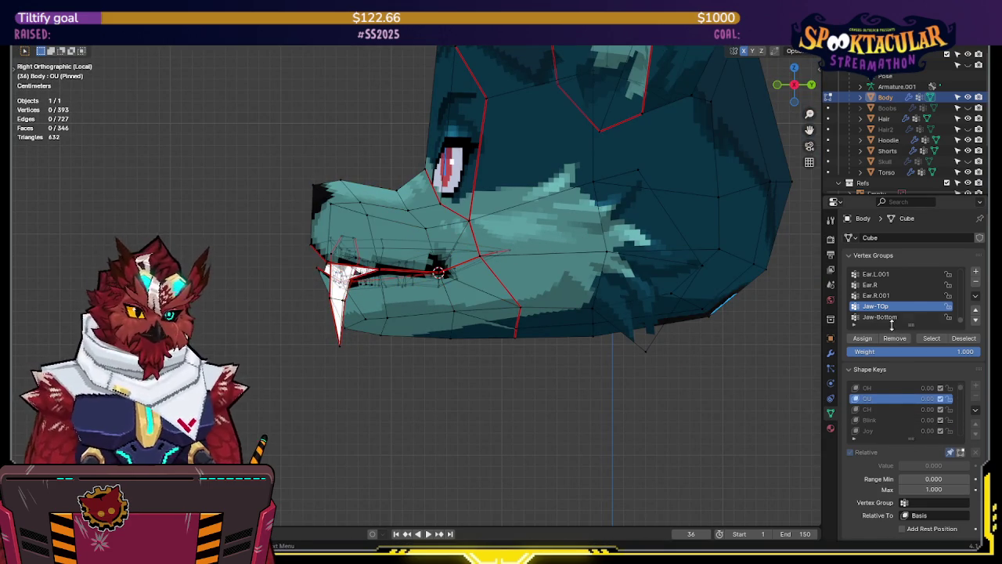
{"action": "left_click", "coordinate": [908, 317]}
{"action": "left_click", "coordinate": [931, 337]}
{"action": "key", "text": "r"}
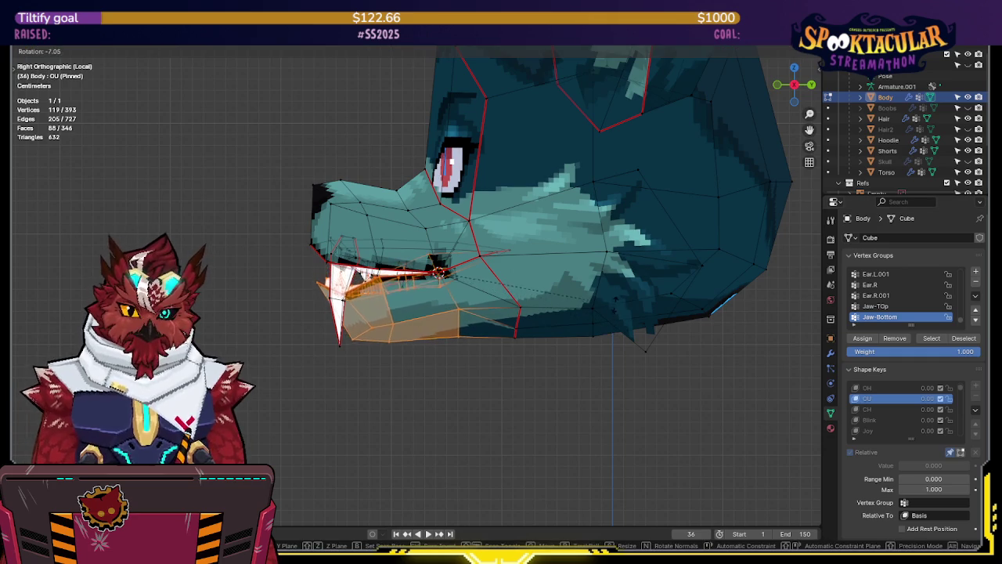
{"action": "left_click", "coordinate": [615, 299]}
{"action": "mouse_move", "coordinate": [356, 276]}
{"action": "middle_mouse_down"}
{"action": "mouse_move", "coordinate": [423, 304]}
{"action": "mouse_move", "coordinate": [418, 297]}
{"action": "mouse_move", "coordinate": [417, 316]}
{"action": "middle_mouse_up"}
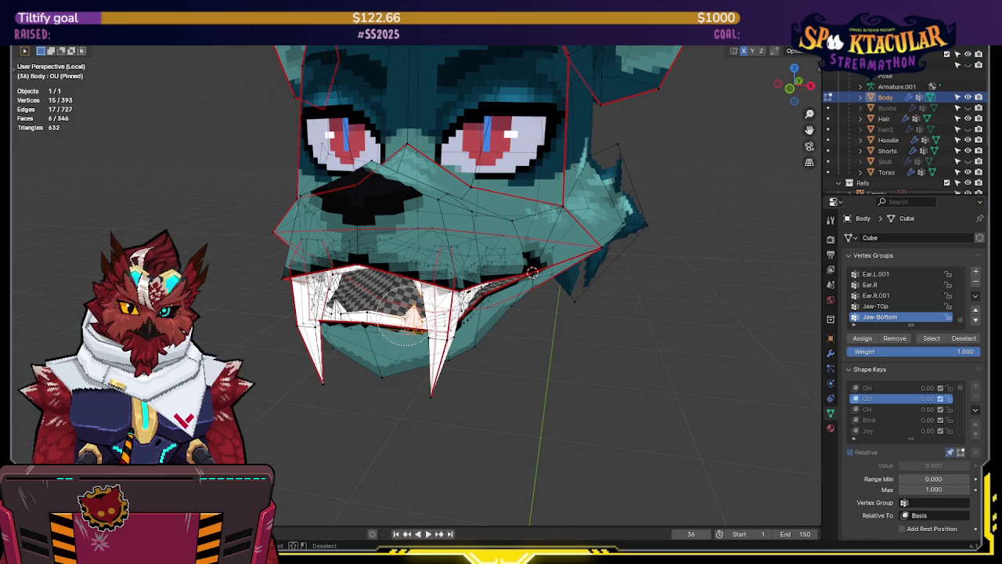
- In X-ray side view, circle-deselect the chin's bottom edge and a stray vertex near the teeth
{"action": "middle_click_drag", "start_coordinate": [366, 320], "coordinate": [414, 344]}
{"action": "key", "text": "KP_3"}
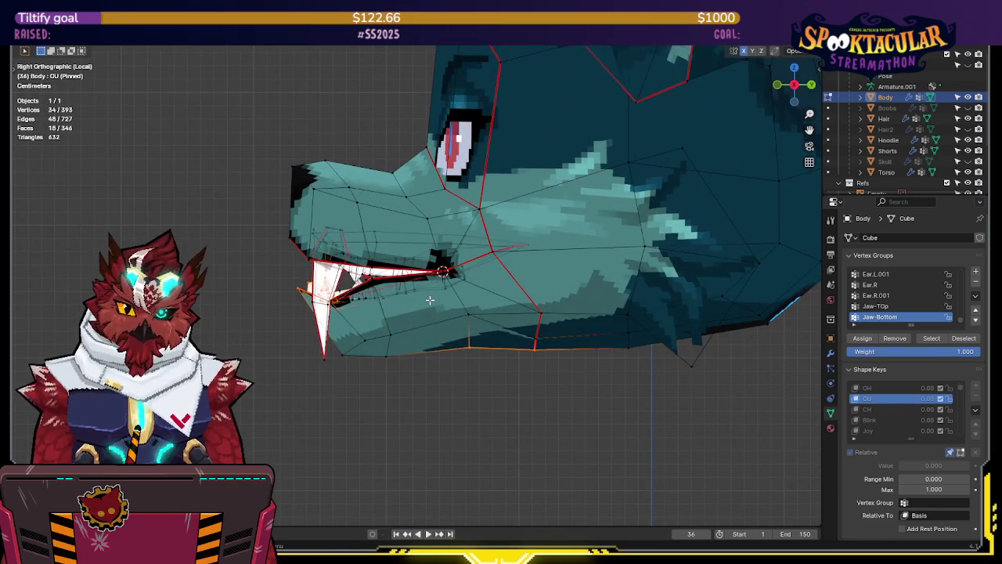
{"action": "key", "text": "shift+z"}
{"action": "key", "text": "alt+z"}
{"action": "key", "text": "c"}
{"action": "middle_click_drag", "start_coordinate": [453, 354], "coordinate": [641, 342]}
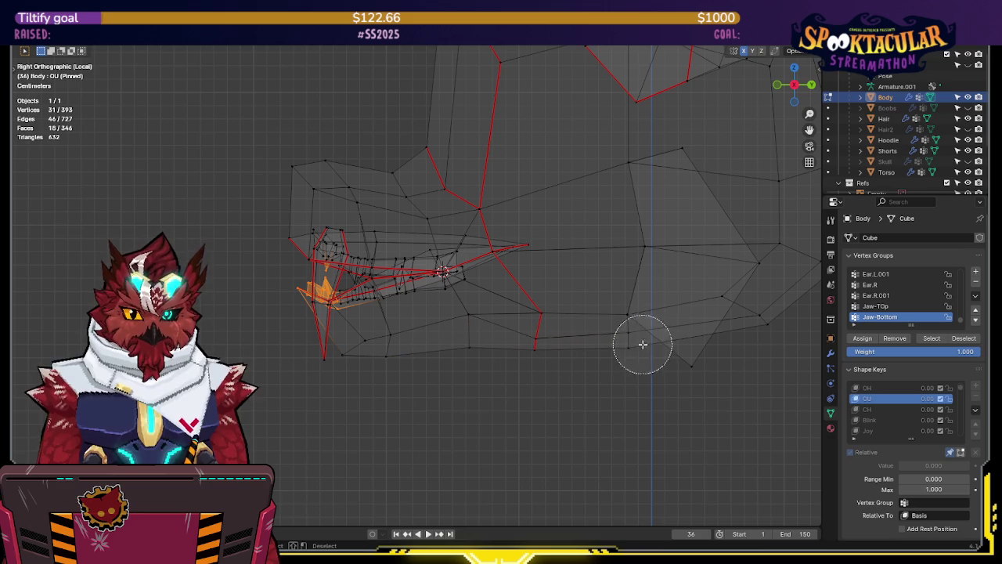
{"action": "key", "text": "Escape"}
{"action": "key", "text": "c"}
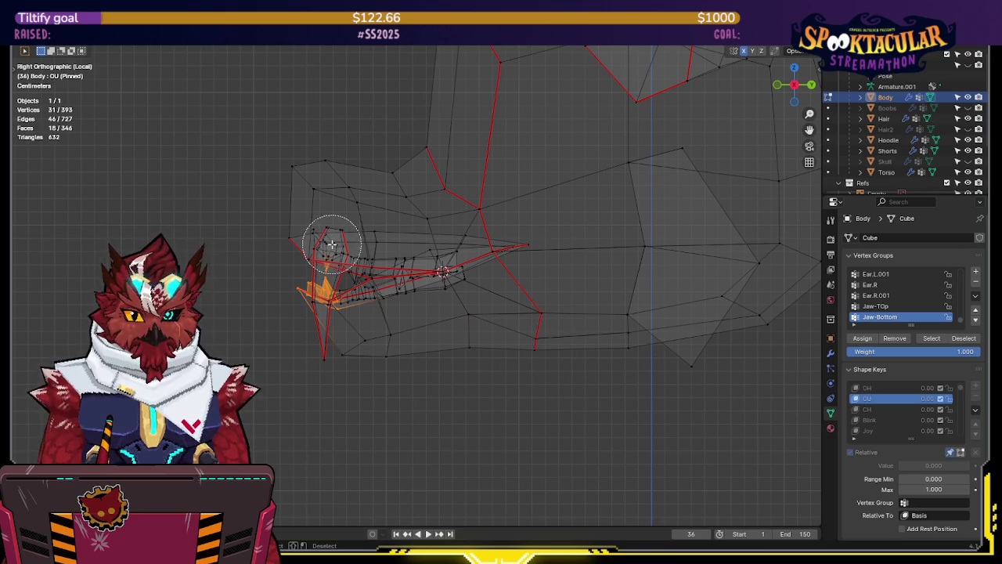
{"action": "middle_click", "coordinate": [332, 244]}
{"action": "key", "text": "Escape"}
- Rotate the remaining lower teeth vertices down about 9°
{"action": "key", "text": "r"}
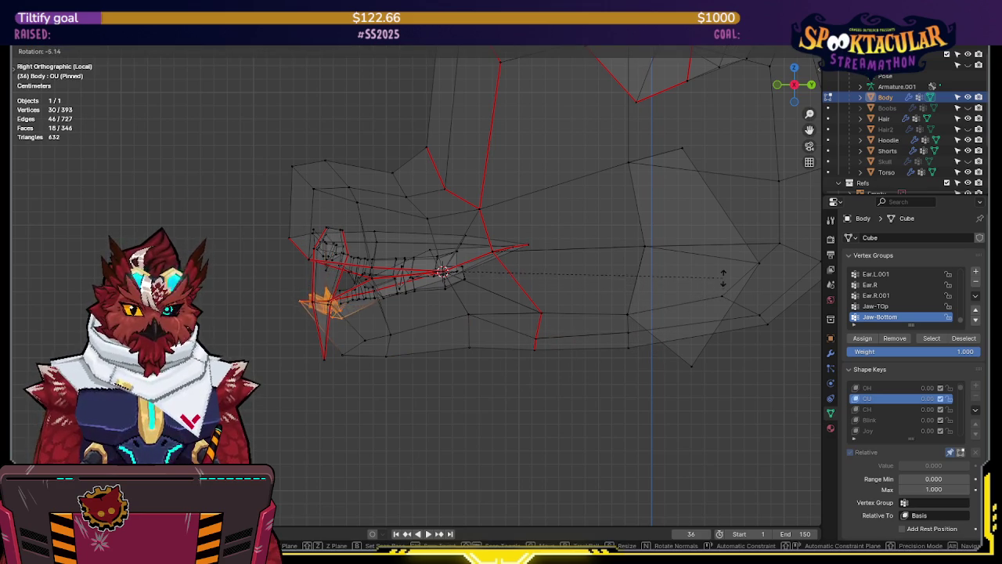
{"action": "left_click", "coordinate": [723, 260]}
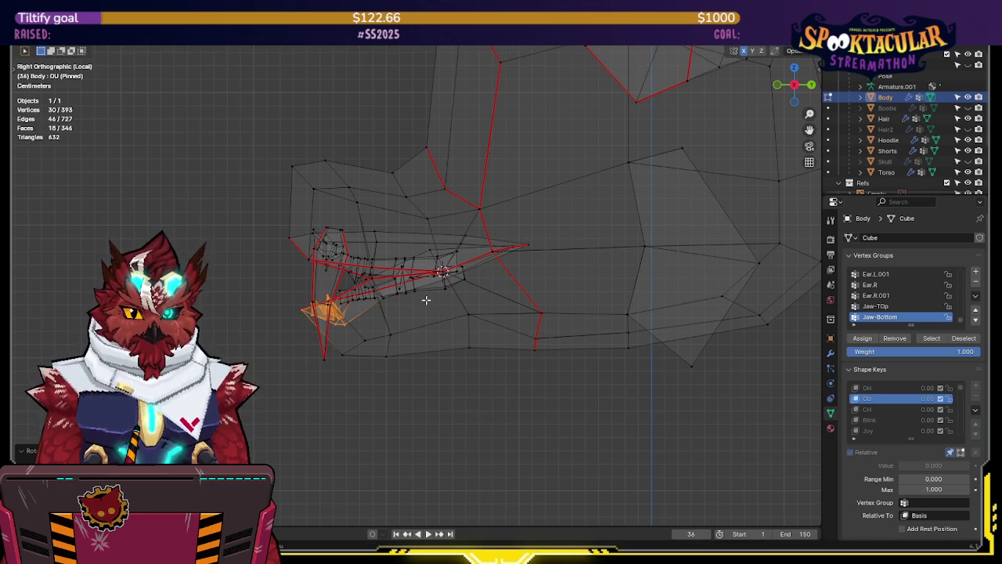
{"action": "mouse_move", "coordinate": [425, 300]}
{"action": "middle_mouse_down"}
{"action": "mouse_move", "coordinate": [583, 262]}
{"action": "mouse_move", "coordinate": [400, 341]}
{"action": "middle_mouse_up"}
{"action": "key", "text": "shift+z"}
- Inspect the jaw and give the six mouth-edge vertices a small 0.6° extra rotation
{"action": "key", "text": "shift+z"}
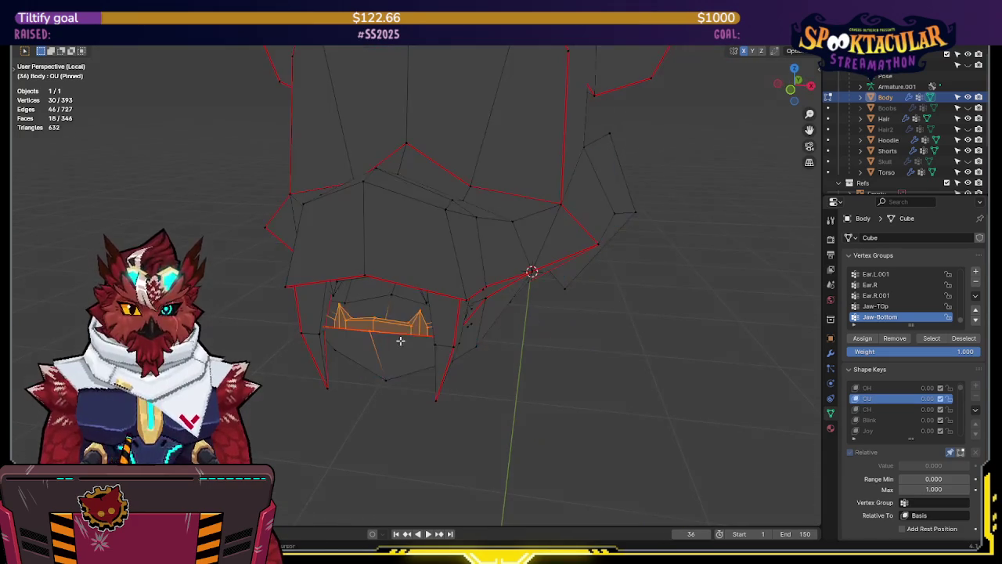
{"action": "key", "text": "shift+z"}
{"action": "mouse_move", "coordinate": [400, 341]}
{"action": "middle_mouse_down"}
{"action": "mouse_move", "coordinate": [527, 311]}
{"action": "mouse_move", "coordinate": [537, 329]}
{"action": "mouse_move", "coordinate": [508, 331]}
{"action": "mouse_move", "coordinate": [506, 347]}
{"action": "mouse_move", "coordinate": [477, 322]}
{"action": "middle_mouse_up"}
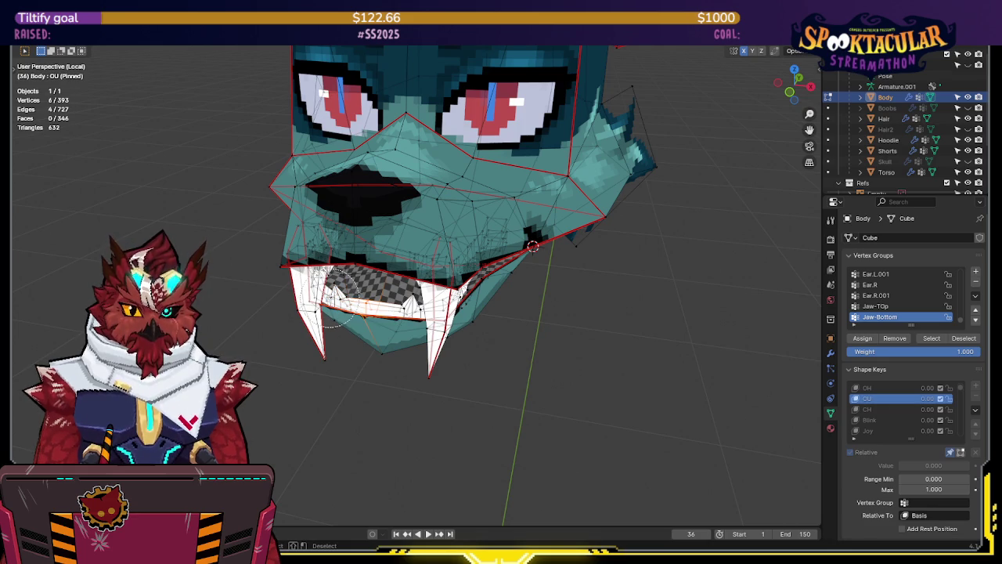
{"action": "key", "text": "KP_3"}
{"action": "key", "text": "r"}
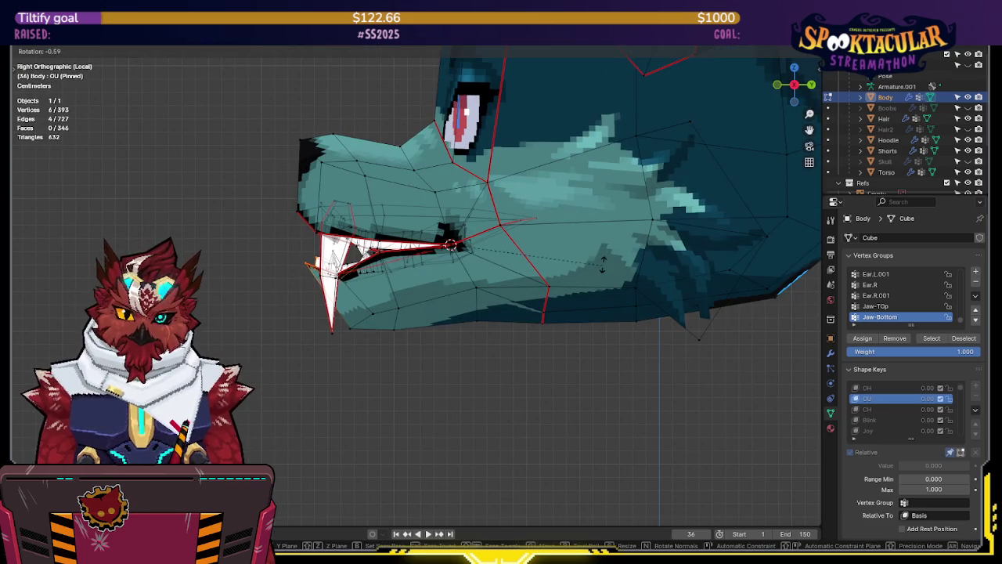
{"action": "left_click", "coordinate": [600, 233]}
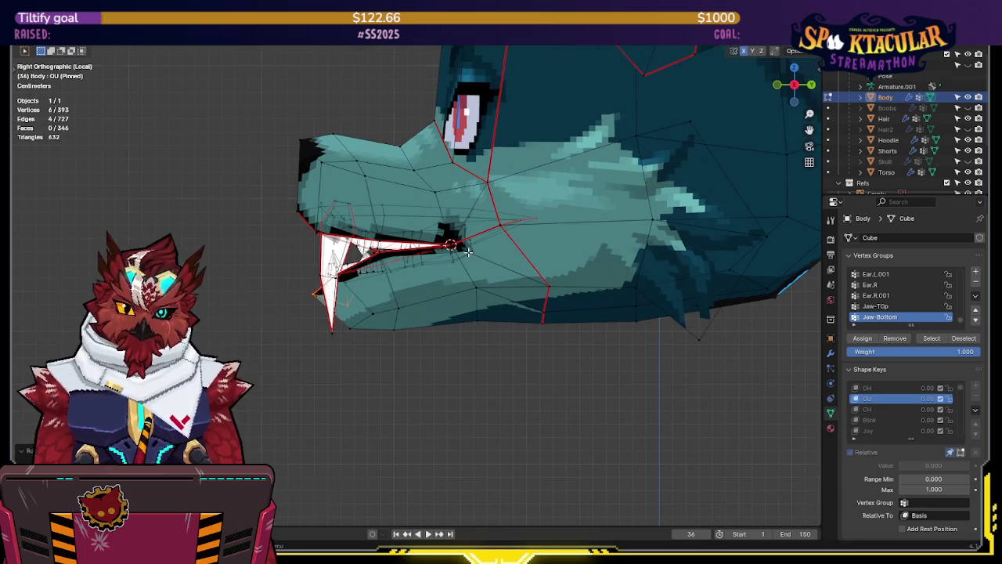
{"action": "middle_click_drag", "start_coordinate": [600, 233], "coordinate": [548, 243]}
- Rotate the selected OU jaw vertices about 7° around the X axis
{"action": "key", "text": "alt+z"}
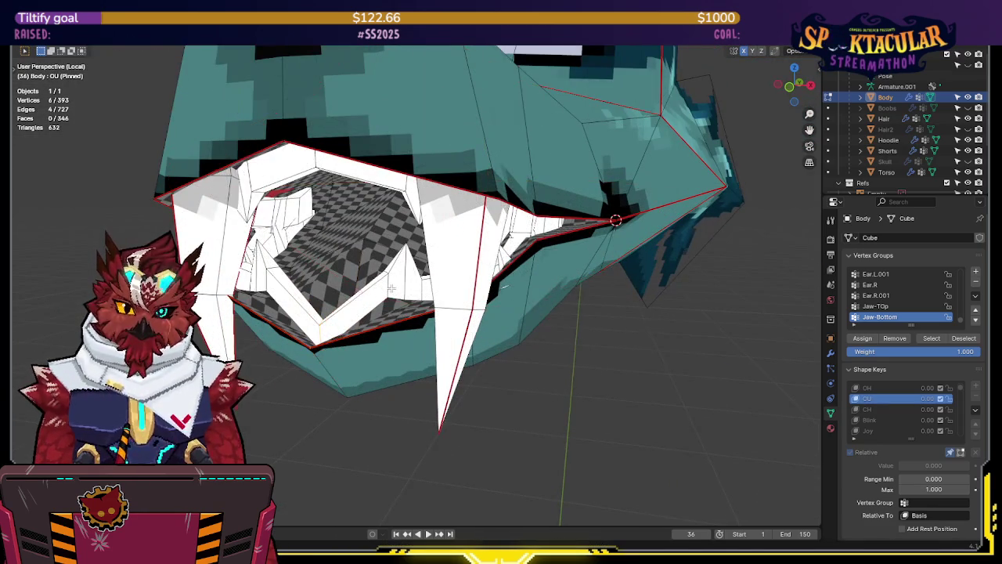
{"action": "key", "text": "r"}
{"action": "key", "text": "x"}
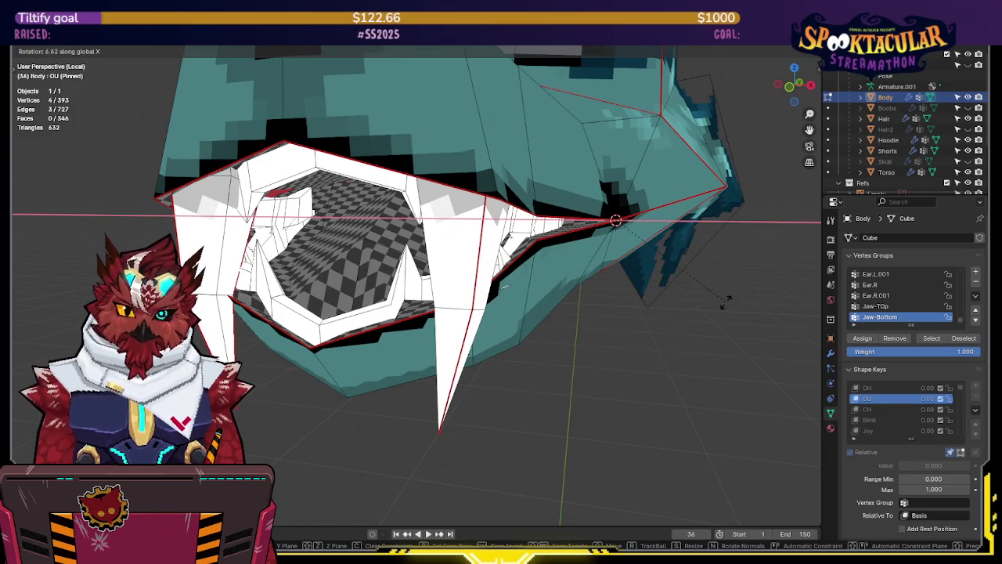
{"action": "left_click", "coordinate": [723, 304]}
{"action": "key", "text": "r"}
{"action": "key", "text": "x"}
{"action": "key", "text": "Escape"}
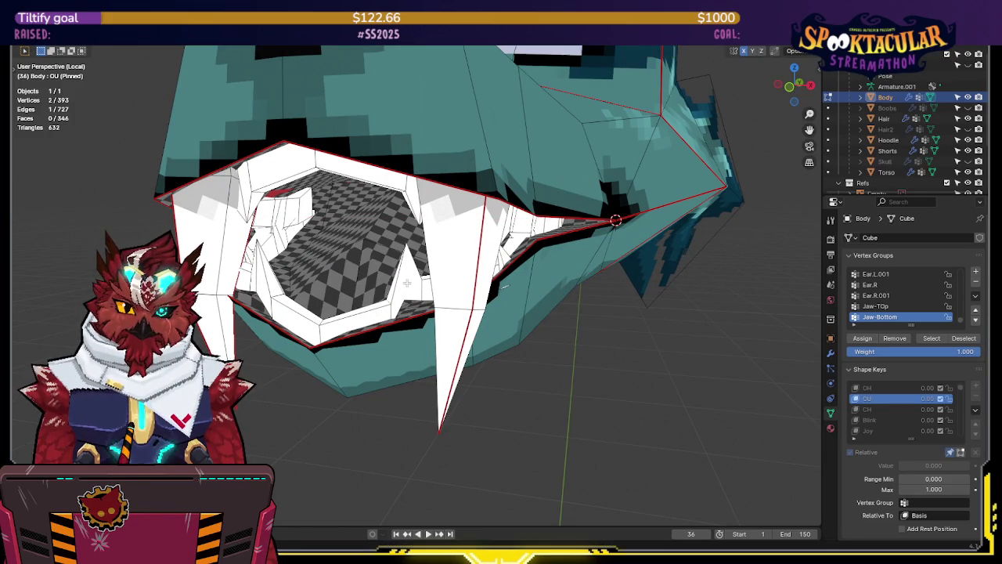
- Check the teeth in wireframe, then rotate the teeth vertices about 7° around X
{"action": "key", "text": "shift+z"}
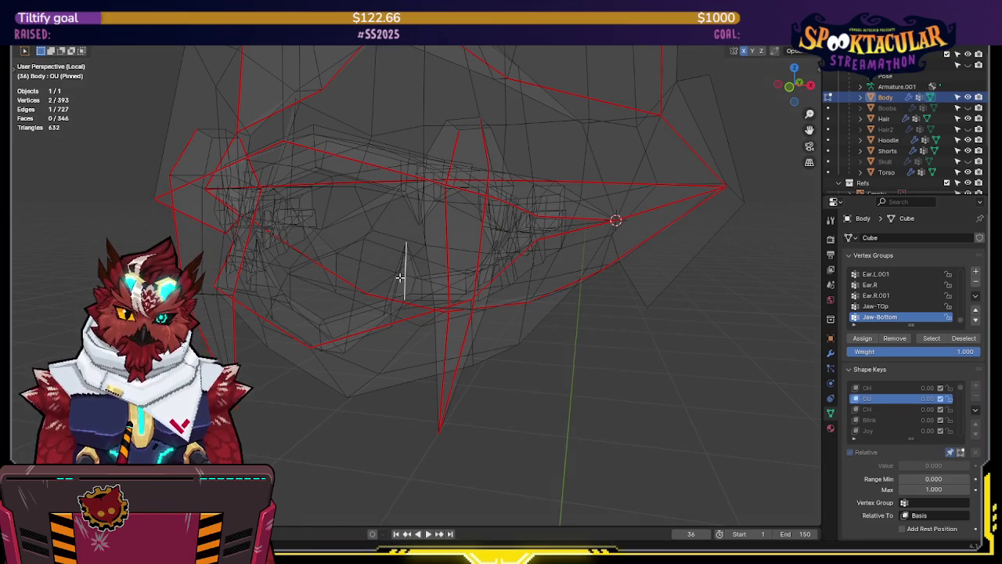
{"action": "scroll", "coordinate": [495, 277], "scroll_direction": "up", "scroll_amount": 2}
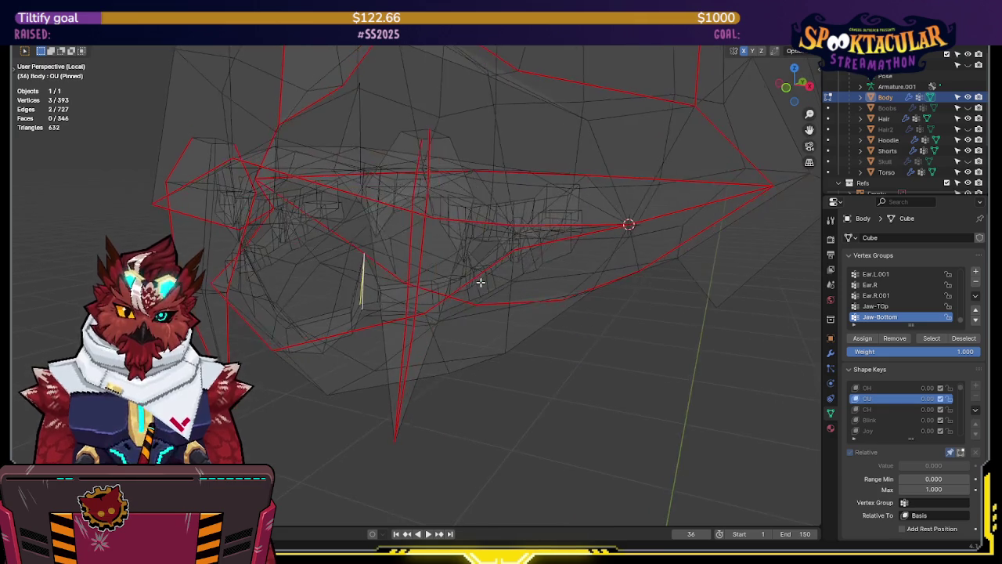
{"action": "scroll", "coordinate": [480, 282], "scroll_direction": "up", "scroll_amount": 2}
{"action": "key", "text": "shift+z"}
{"action": "key", "text": "r"}
{"action": "key", "text": "x"}
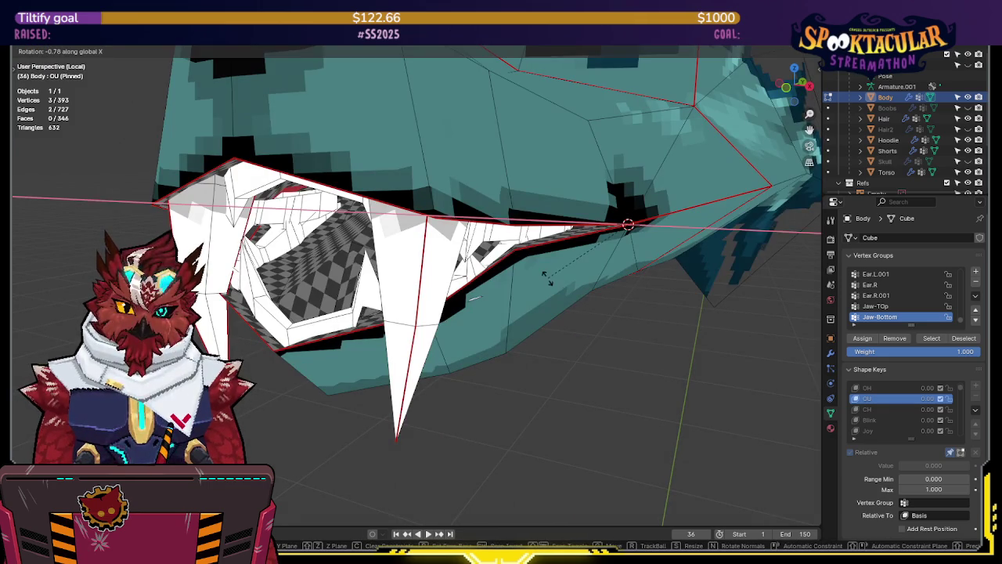
{"action": "left_click", "coordinate": [552, 290]}
- From a front view of the jaw, rotate the lower teeth another 7° around X
{"action": "middle_click_drag", "start_coordinate": [552, 290], "coordinate": [501, 272]}
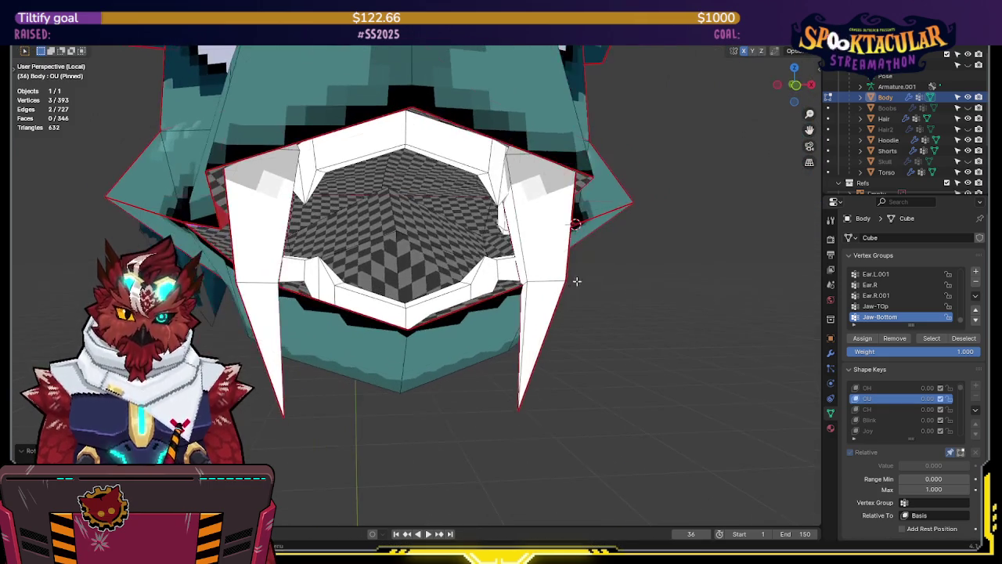
{"action": "middle_click_drag", "start_coordinate": [681, 254], "coordinate": [669, 256]}
{"action": "key", "text": "shift+z"}
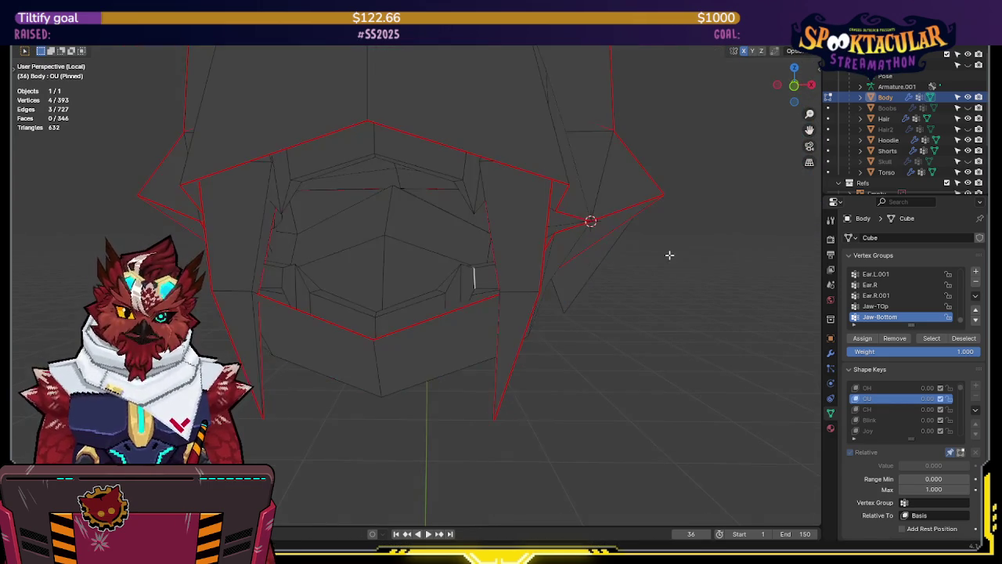
{"action": "key", "text": "shift+z"}
{"action": "key", "text": "r"}
{"action": "key", "text": "x"}
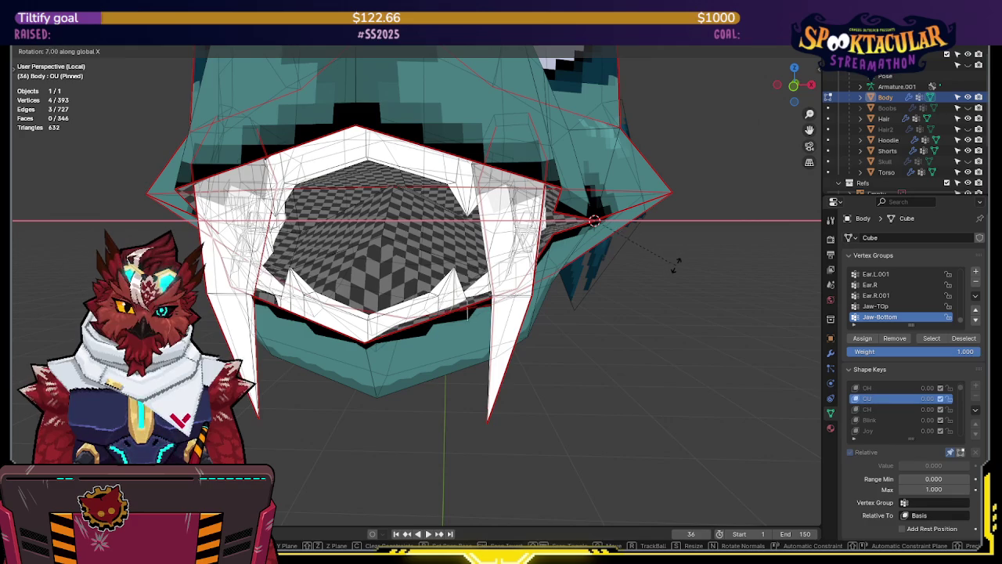
{"action": "left_click", "coordinate": [683, 288]}
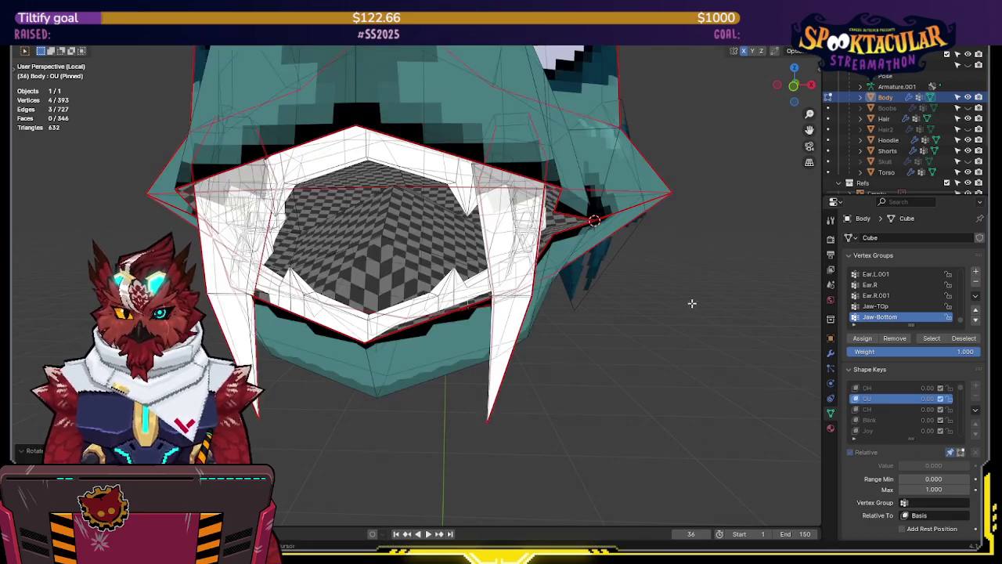
{"action": "key", "text": "alt+z"}
- Orbit around the jaw to inspect the OU teeth, then return to Object Mode
{"action": "middle_click_drag", "start_coordinate": [691, 302], "coordinate": [667, 285]}
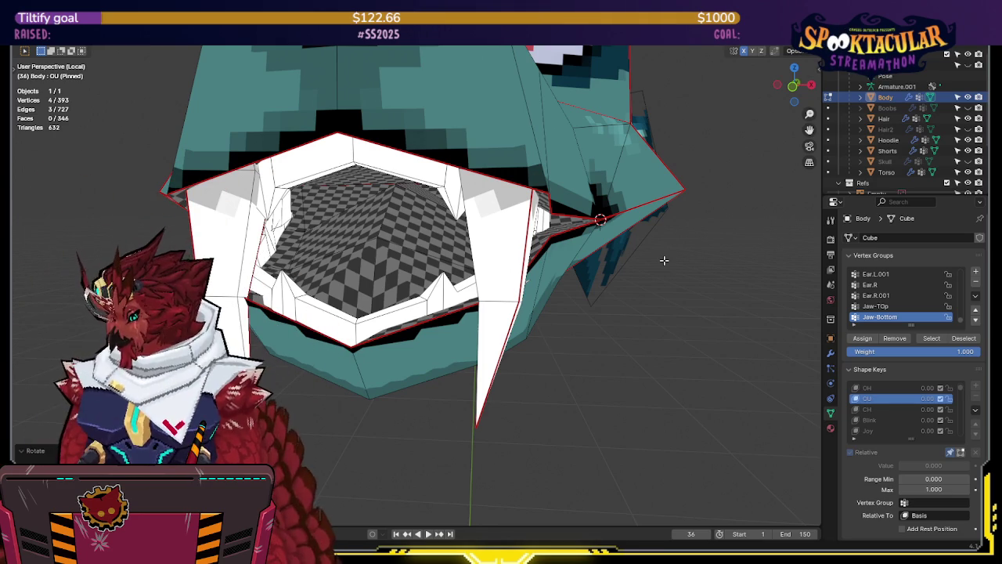
{"action": "mouse_move", "coordinate": [664, 260]}
{"action": "middle_mouse_down"}
{"action": "mouse_move", "coordinate": [549, 248]}
{"action": "mouse_move", "coordinate": [709, 227]}
{"action": "mouse_move", "coordinate": [697, 246]}
{"action": "mouse_move", "coordinate": [723, 227]}
{"action": "mouse_move", "coordinate": [714, 290]}
{"action": "mouse_move", "coordinate": [727, 292]}
{"action": "middle_mouse_up"}
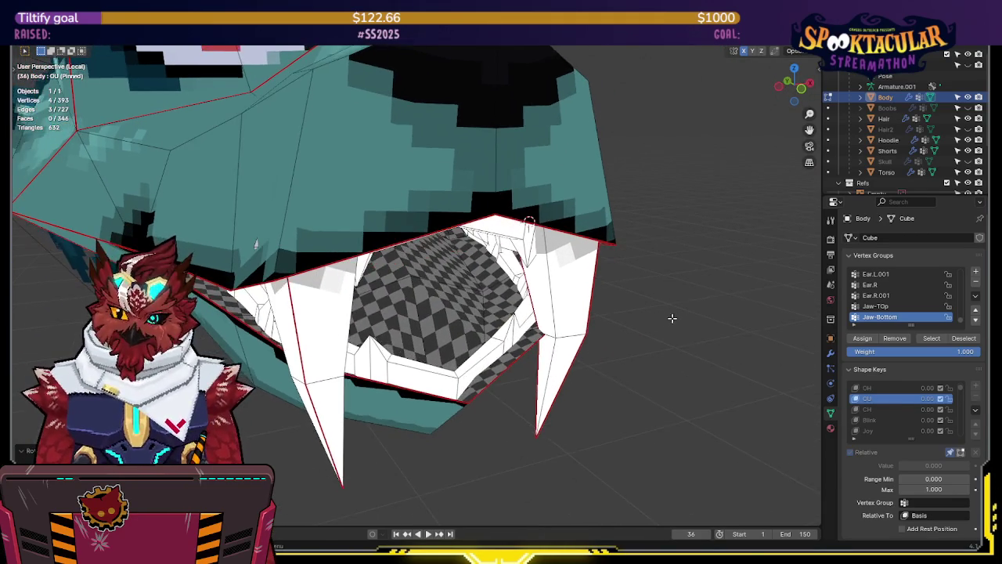
{"action": "key", "text": "ctrl+Tab"}
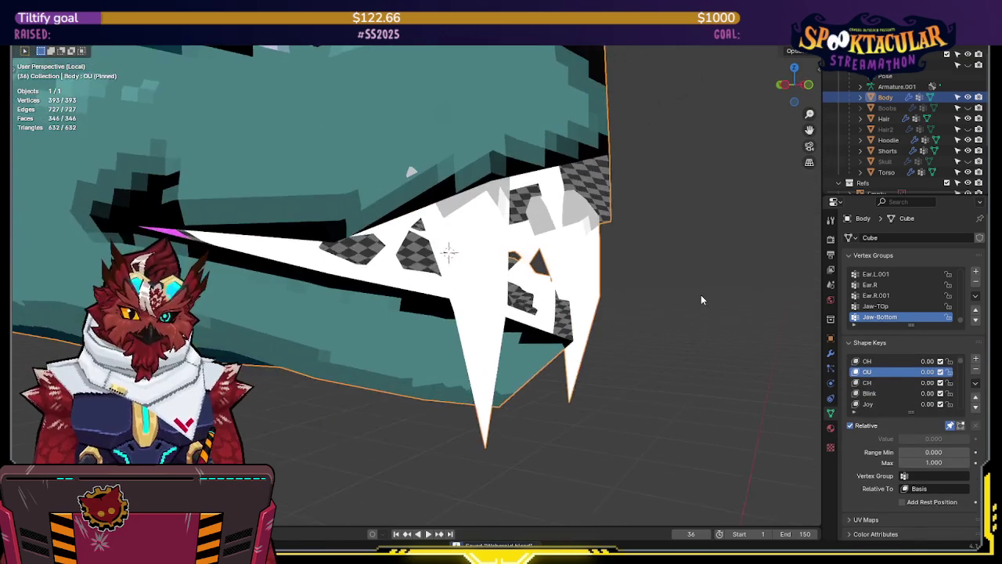